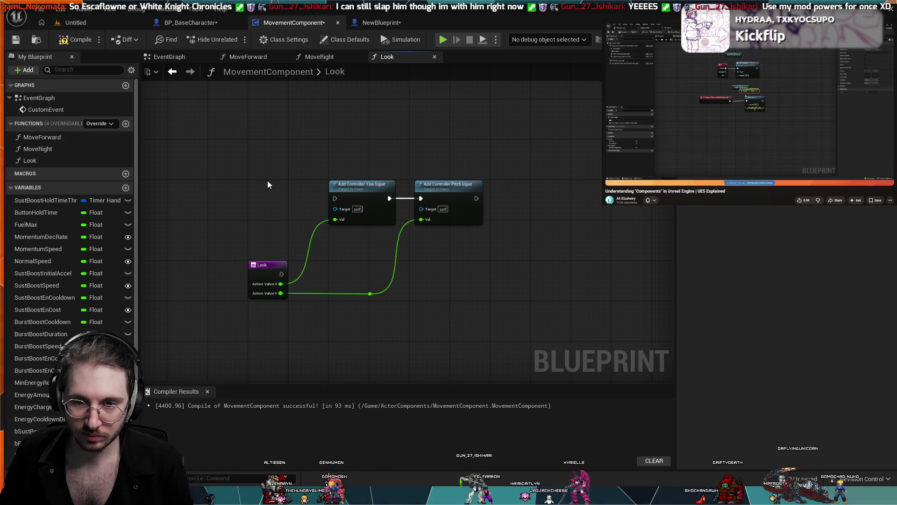
In MoveRight, add a reroute point on the Pawn-to-Target wire and drag it below the nodes.
{"action": "scroll", "coordinate": [267, 184], "scroll_direction": "up", "scroll_amount": 3}
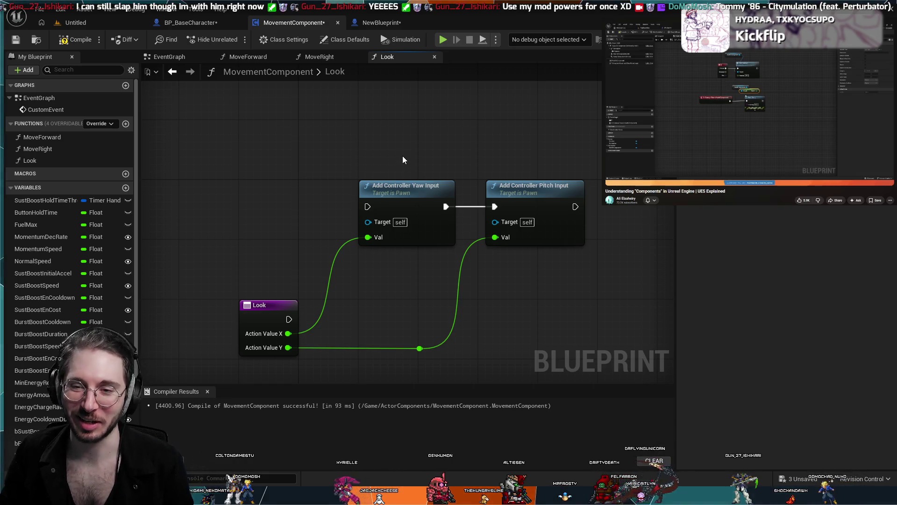
{"action": "scroll", "coordinate": [400, 150], "scroll_direction": "down", "scroll_amount": 2}
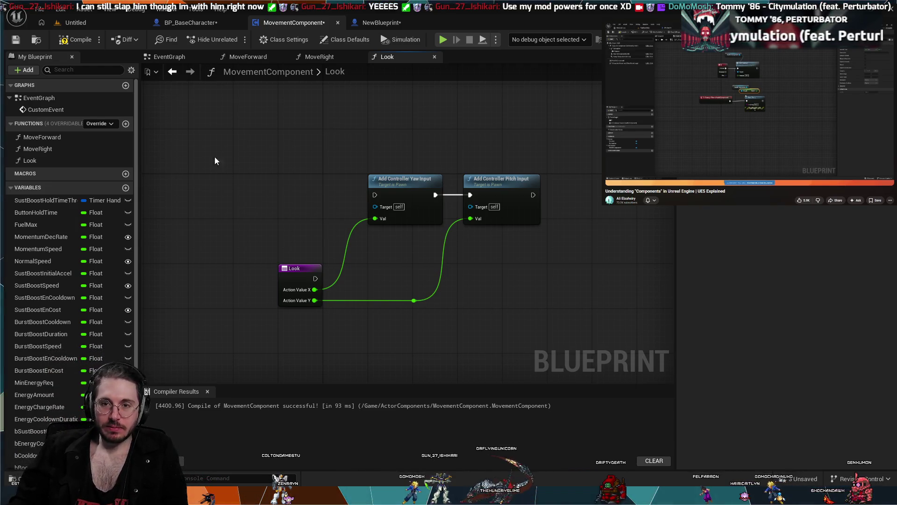
{"action": "left_click", "coordinate": [252, 56]}
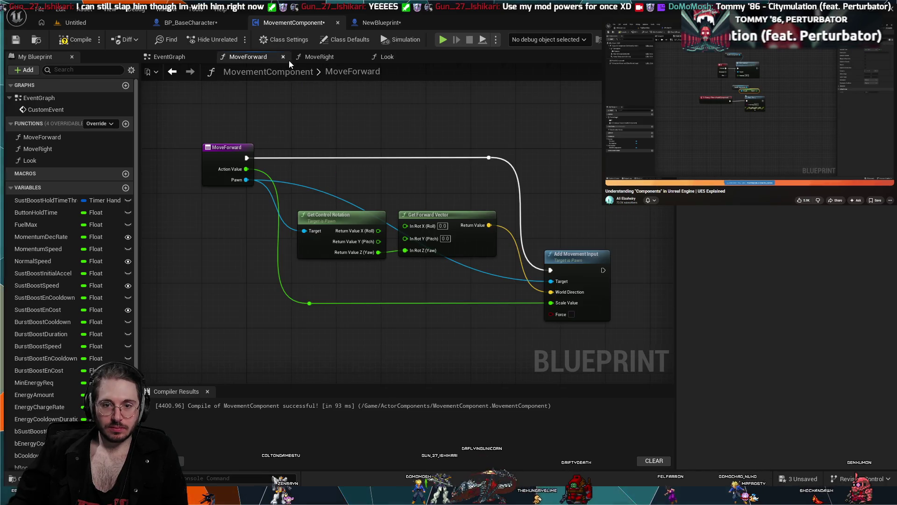
{"action": "left_click", "coordinate": [316, 59]}
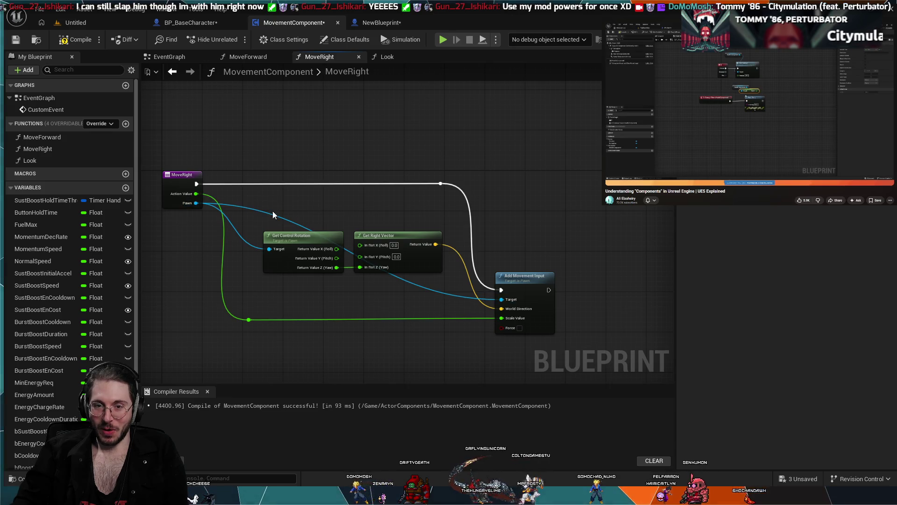
{"action": "double_click", "coordinate": [242, 206]}
{"action": "mouse_move", "coordinate": [239, 206]}
{"action": "left_mouse_down"}
{"action": "mouse_move", "coordinate": [239, 249]}
{"action": "mouse_move", "coordinate": [259, 299]}
{"action": "mouse_move", "coordinate": [280, 304]}
{"action": "left_mouse_up"}
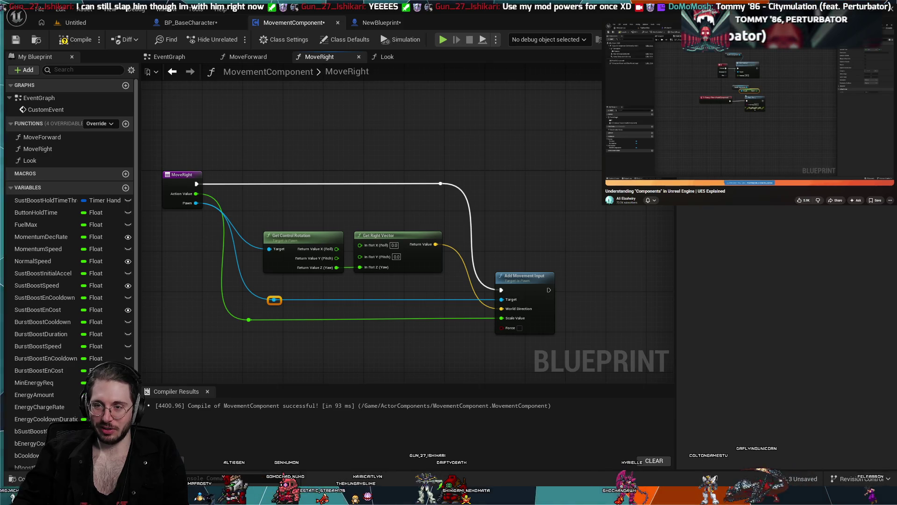
Compare the MoveForward and MoveRight graphs, then bring up the Look function graph.
{"action": "mouse_move", "coordinate": [723, 125]}
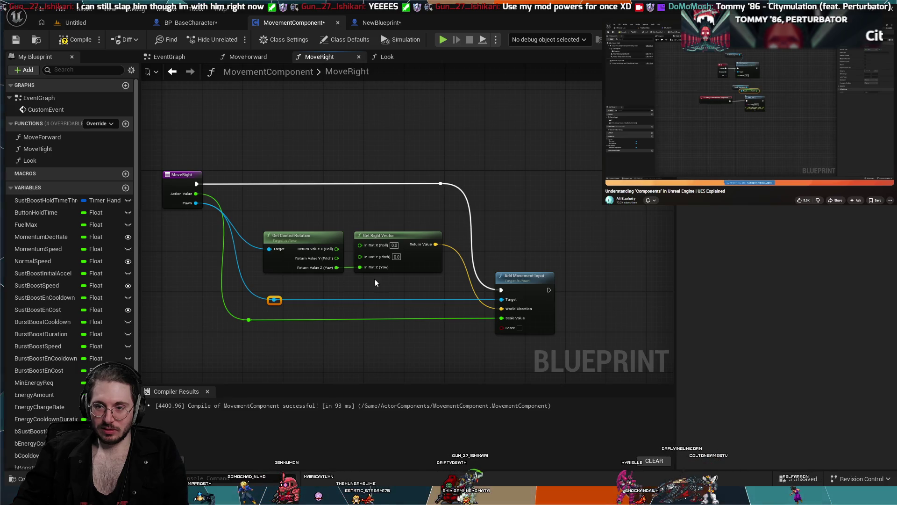
{"action": "mouse_move", "coordinate": [468, 188]}
{"action": "left_mouse_down"}
{"action": "mouse_move", "coordinate": [539, 189]}
{"action": "mouse_move", "coordinate": [528, 190]}
{"action": "left_mouse_up"}
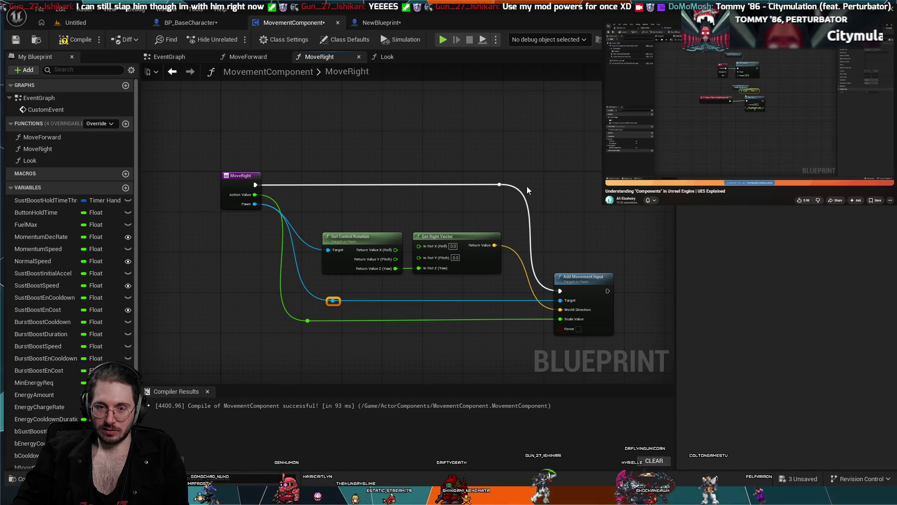
{"action": "left_click", "coordinate": [248, 58]}
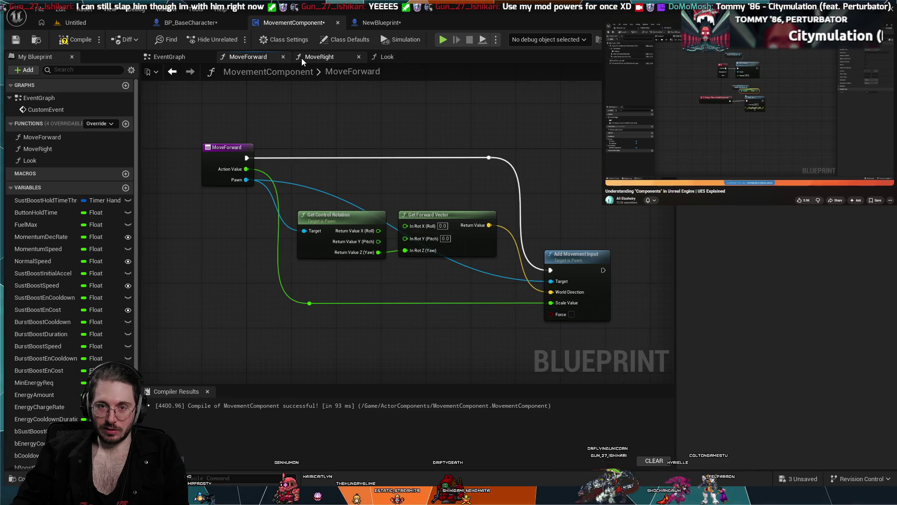
{"action": "left_click", "coordinate": [304, 57]}
{"action": "left_click", "coordinate": [260, 56]}
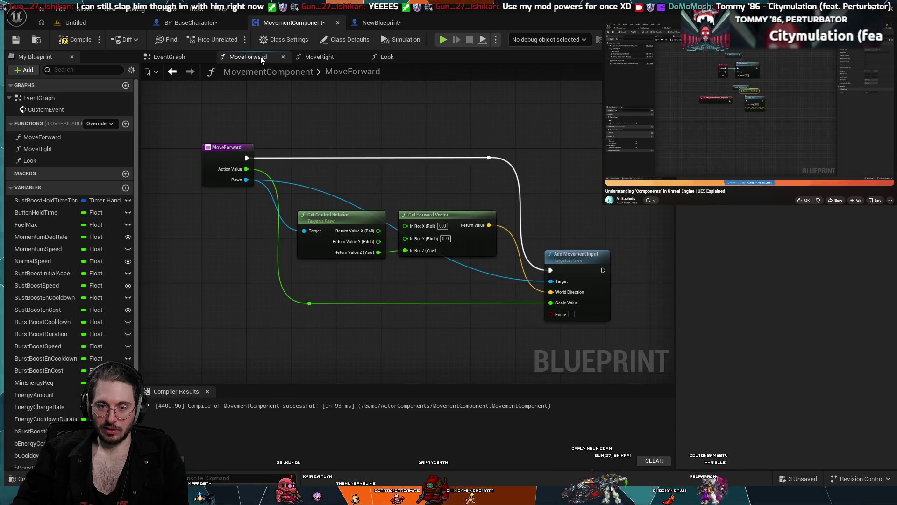
{"action": "left_click", "coordinate": [329, 56]}
{"action": "left_click", "coordinate": [223, 58]}
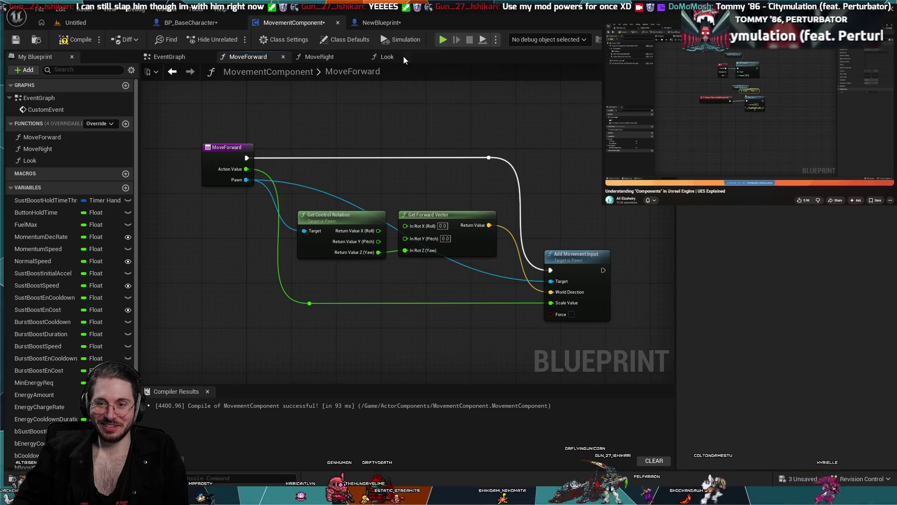
{"action": "left_click", "coordinate": [329, 57]}
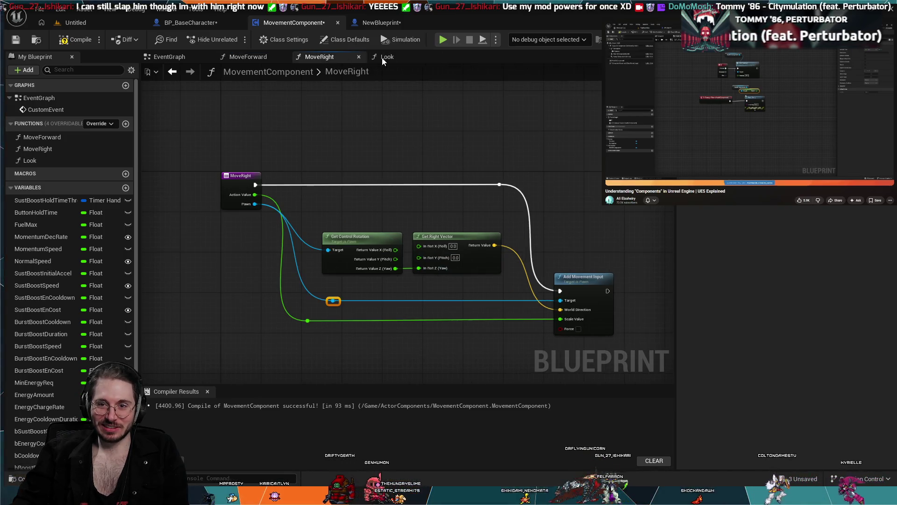
{"action": "left_click", "coordinate": [396, 57]}
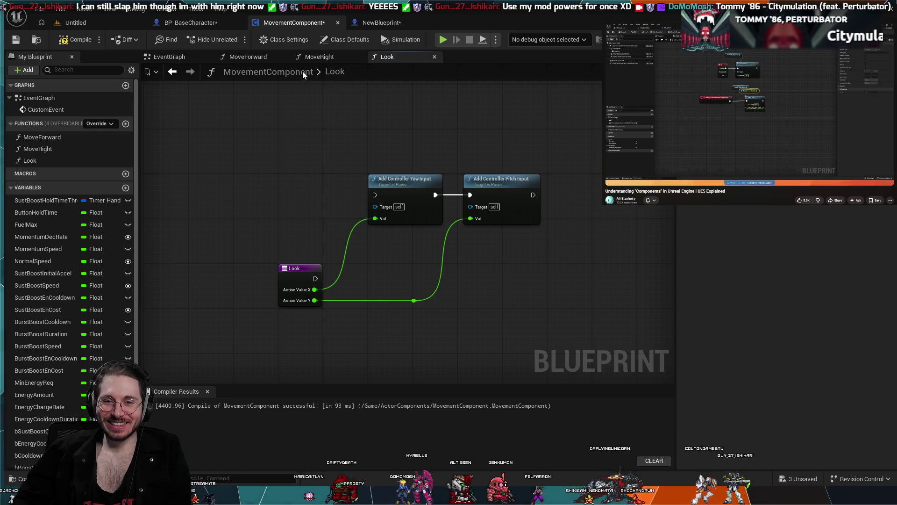
Wire the Look entry's execution into Add Controller Yaw Input and raise the Look node level with it.
{"action": "left_click", "coordinate": [317, 58]}
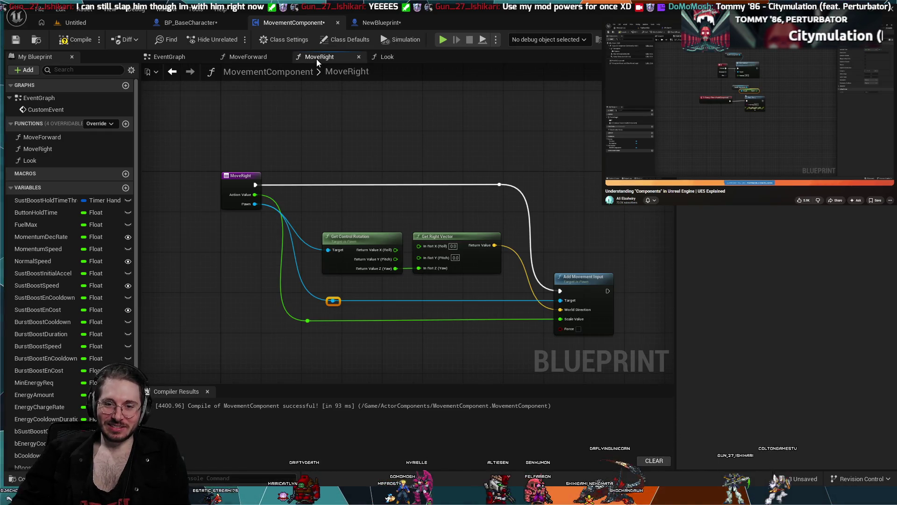
{"action": "left_click", "coordinate": [379, 56]}
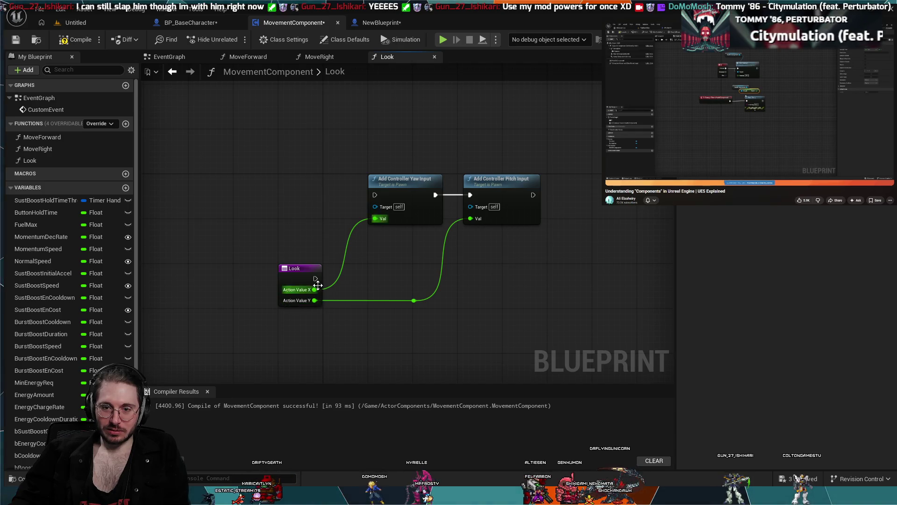
{"action": "left_click_drag", "start_coordinate": [316, 279], "coordinate": [375, 195]}
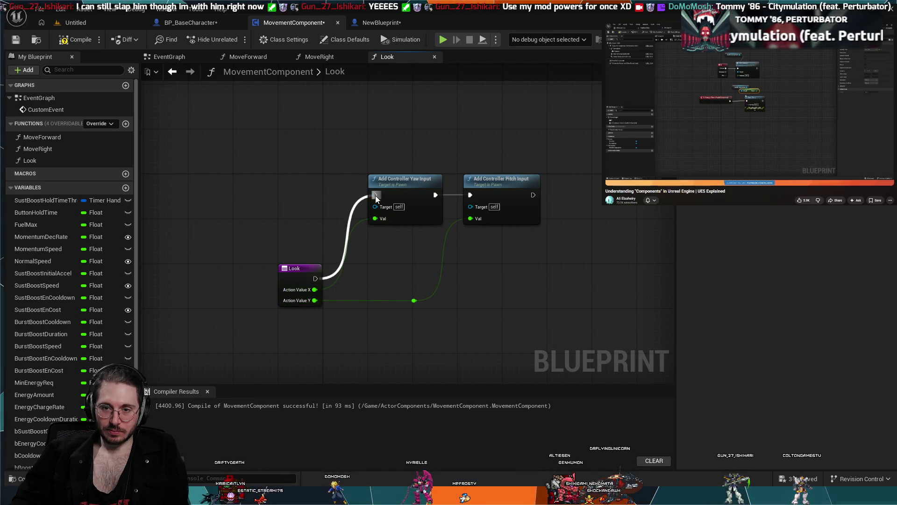
{"action": "mouse_move", "coordinate": [615, 248]}
{"action": "left_mouse_down"}
{"action": "mouse_move", "coordinate": [420, 193]}
{"action": "mouse_move", "coordinate": [429, 255]}
{"action": "left_mouse_up"}
{"action": "left_click_drag", "start_coordinate": [298, 274], "coordinate": [283, 193]}
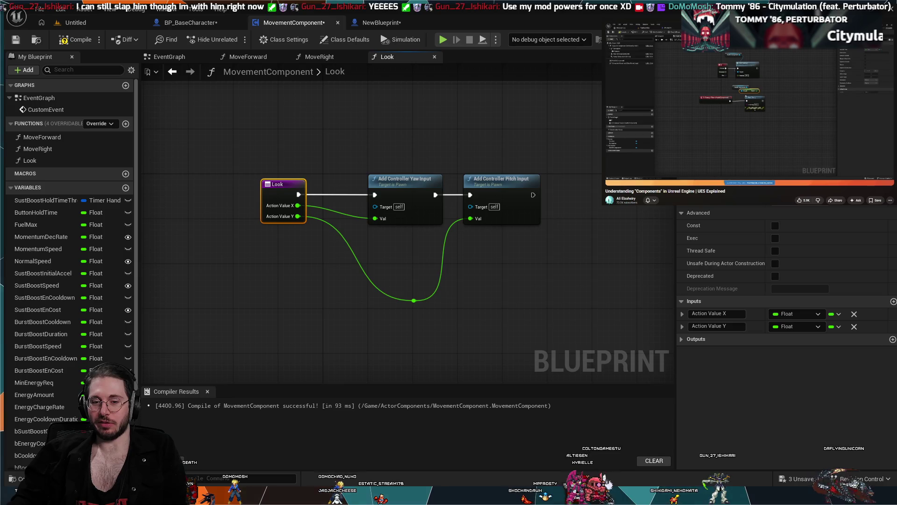
{"action": "key", "text": "ctrl+t"}
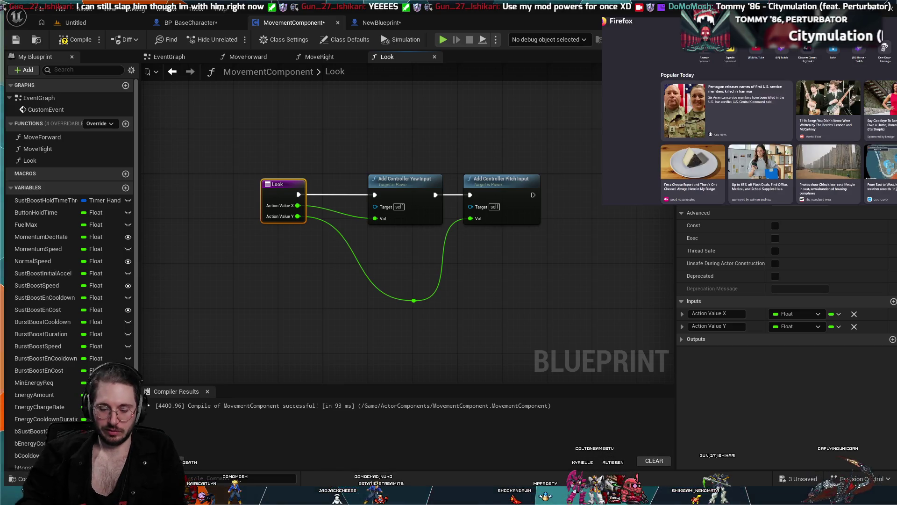
{"action": "type", "text": "disc"}
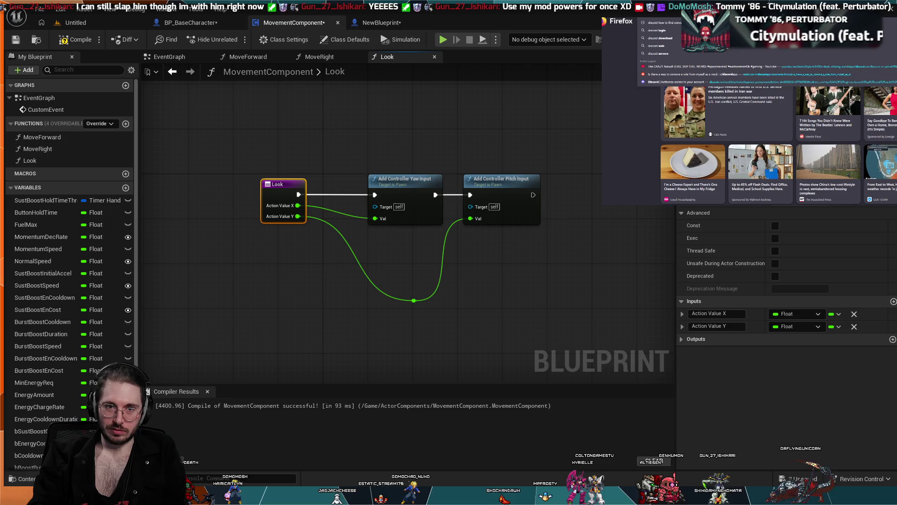
{"action": "key", "text": "Return"}
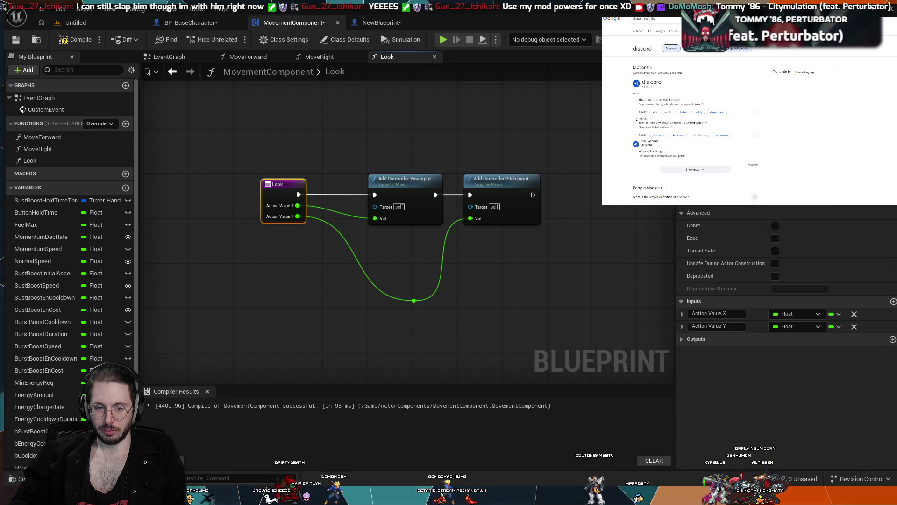
{"action": "scroll", "coordinate": [670, 134], "scroll_direction": "down", "scroll_amount": 1}
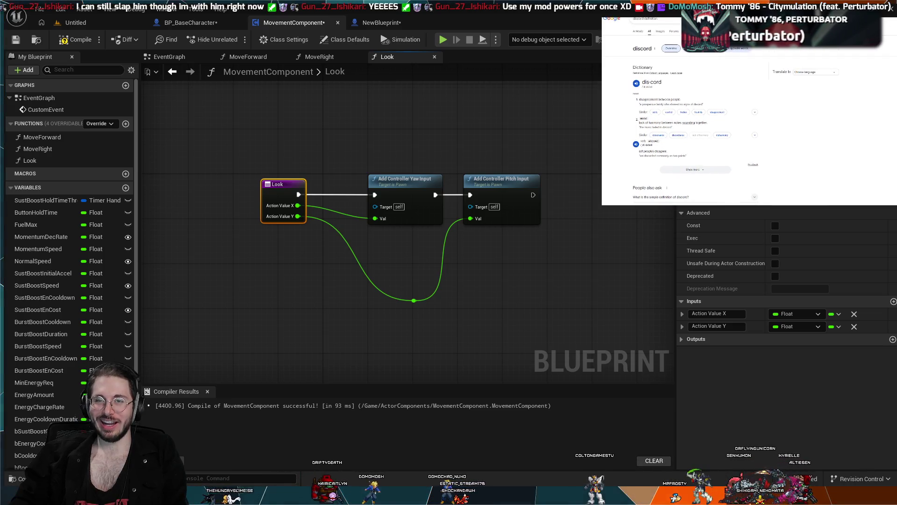
{"action": "key", "text": "ctrl+w"}
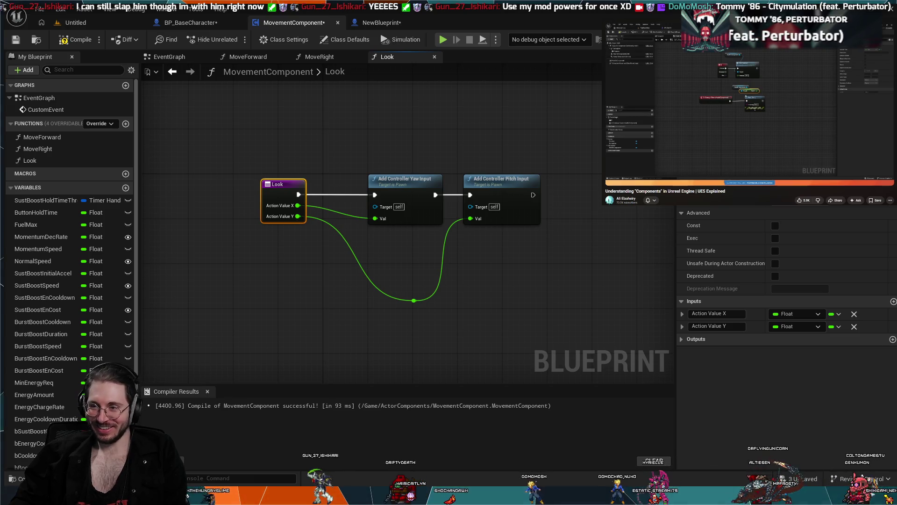
Open NewBlueprint's event graph and pan to the Basic Movement input nodes.
{"action": "left_click", "coordinate": [364, 21]}
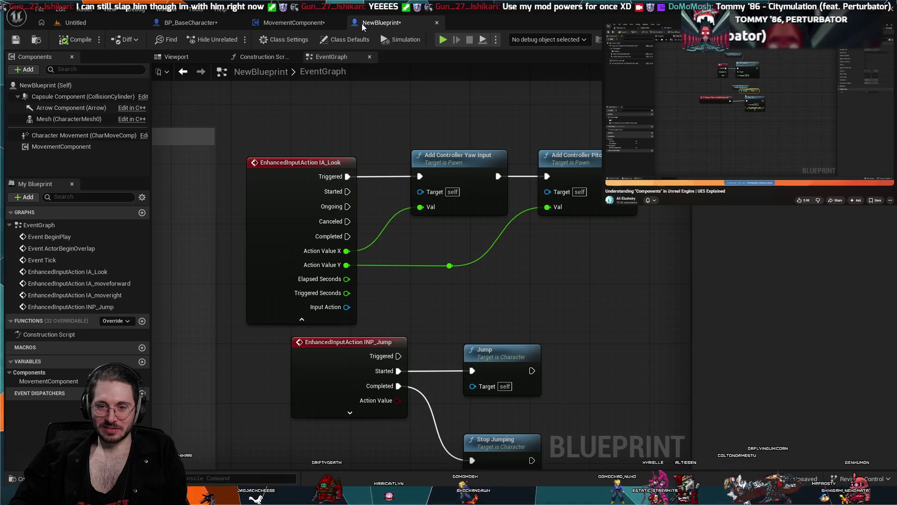
{"action": "scroll", "coordinate": [355, 154], "scroll_direction": "down", "scroll_amount": 1}
{"action": "left_click_drag", "start_coordinate": [447, 295], "coordinate": [469, 280]}
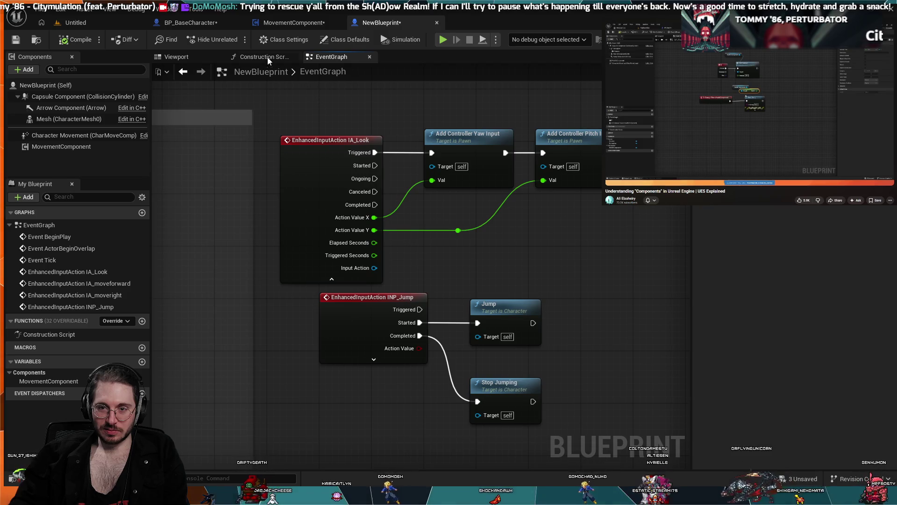
{"action": "left_click_drag", "start_coordinate": [268, 159], "coordinate": [448, 172]}
{"action": "scroll", "coordinate": [449, 172], "scroll_direction": "down", "scroll_amount": 1}
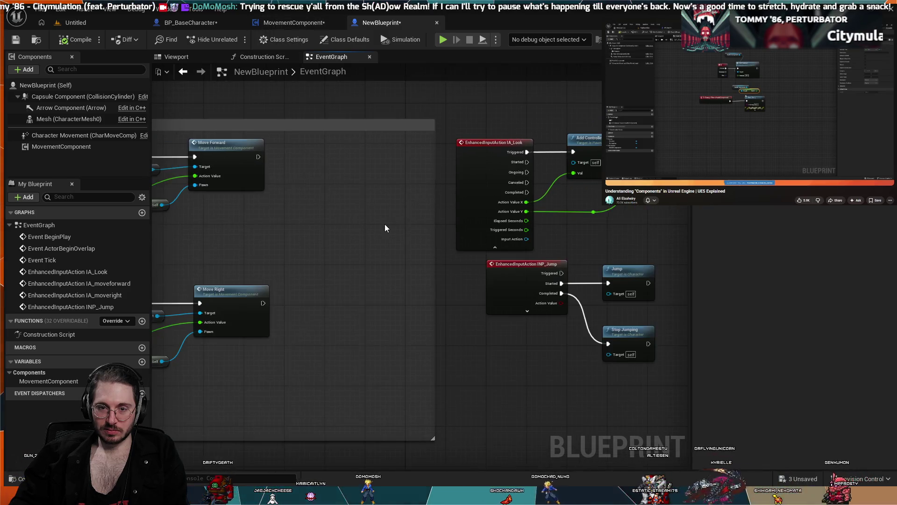
{"action": "mouse_move", "coordinate": [385, 228]}
{"action": "left_mouse_down"}
{"action": "mouse_move", "coordinate": [528, 217]}
{"action": "mouse_move", "coordinate": [428, 212]}
{"action": "mouse_move", "coordinate": [595, 319]}
{"action": "left_mouse_up"}
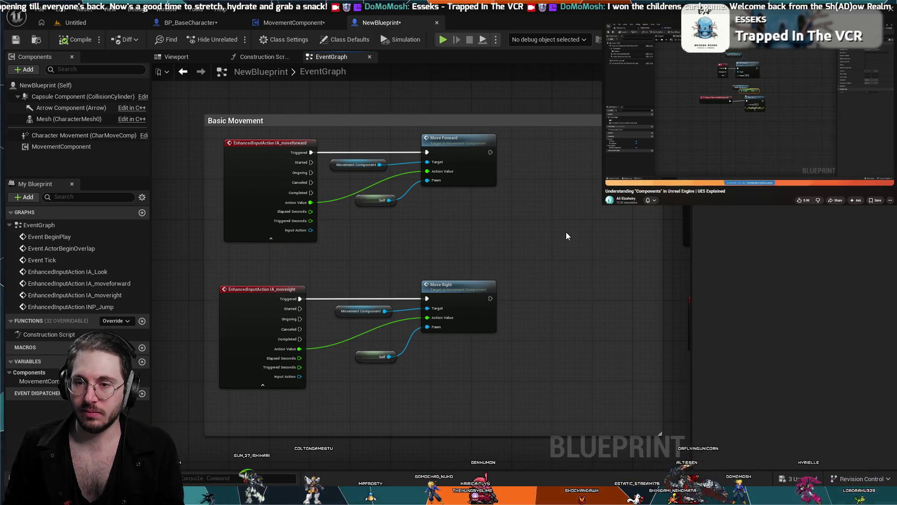
{"action": "scroll", "coordinate": [439, 219], "scroll_direction": "down", "scroll_amount": 3}
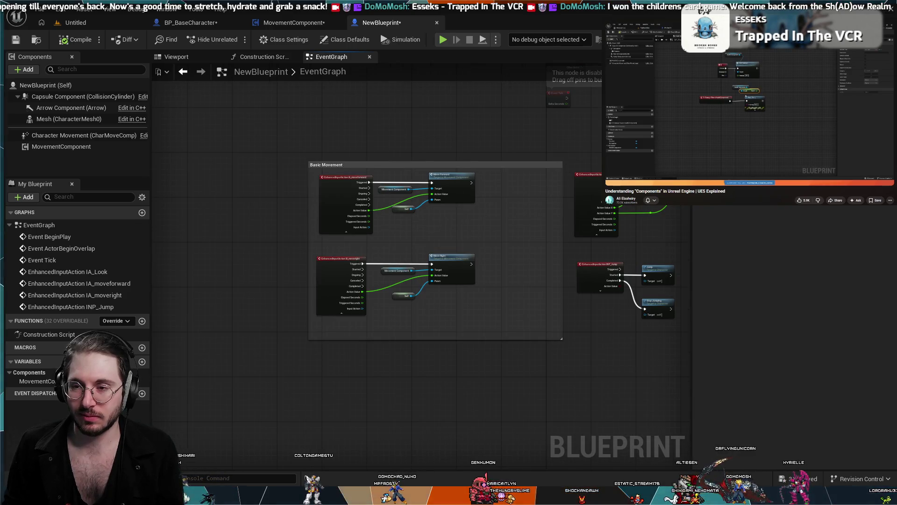
{"action": "mouse_move", "coordinate": [523, 202]}
{"action": "left_mouse_down"}
{"action": "mouse_move", "coordinate": [376, 145]}
{"action": "mouse_move", "coordinate": [457, 144]}
{"action": "left_mouse_up"}
Review IA_Look's controller yaw and pitch nodes, then return to MovementComponent's Look function.
{"action": "scroll", "coordinate": [458, 143], "scroll_direction": "up", "scroll_amount": 3}
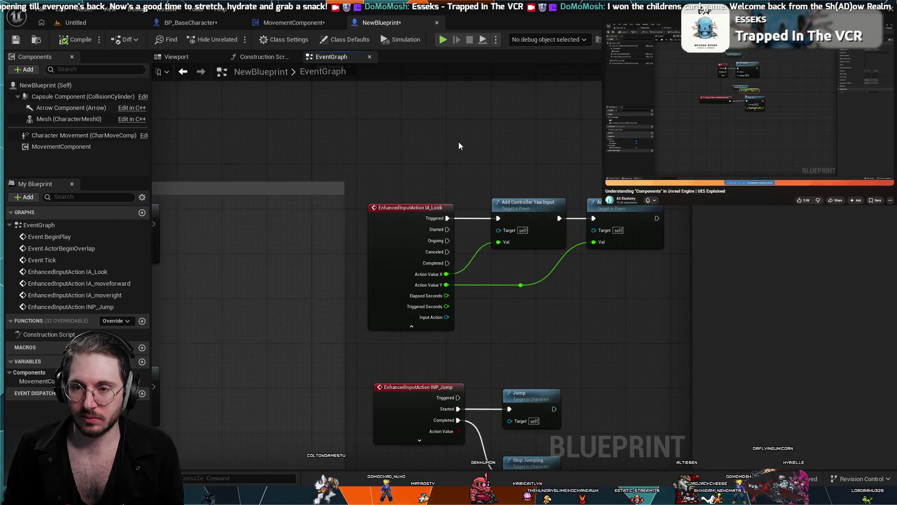
{"action": "scroll", "coordinate": [514, 154], "scroll_direction": "up", "scroll_amount": 1}
{"action": "mouse_move", "coordinate": [536, 158]}
{"action": "left_mouse_down"}
{"action": "mouse_move", "coordinate": [412, 144]}
{"action": "mouse_move", "coordinate": [384, 151]}
{"action": "left_mouse_up"}
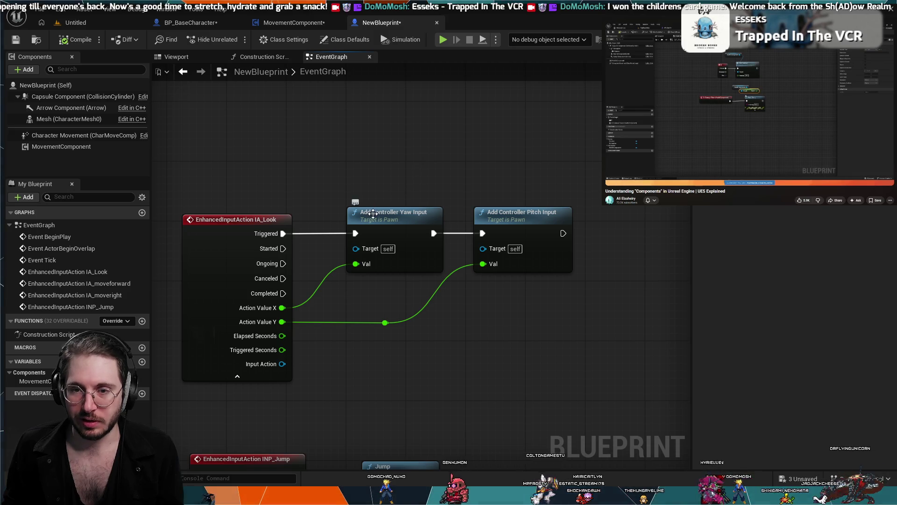
{"action": "left_click_drag", "start_coordinate": [378, 212], "coordinate": [356, 214]}
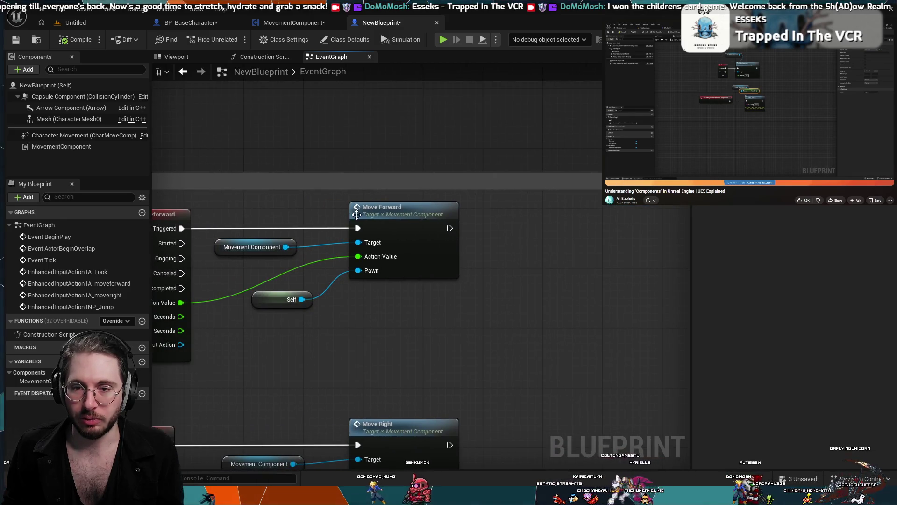
{"action": "left_click_drag", "start_coordinate": [275, 429], "coordinate": [377, 359]}
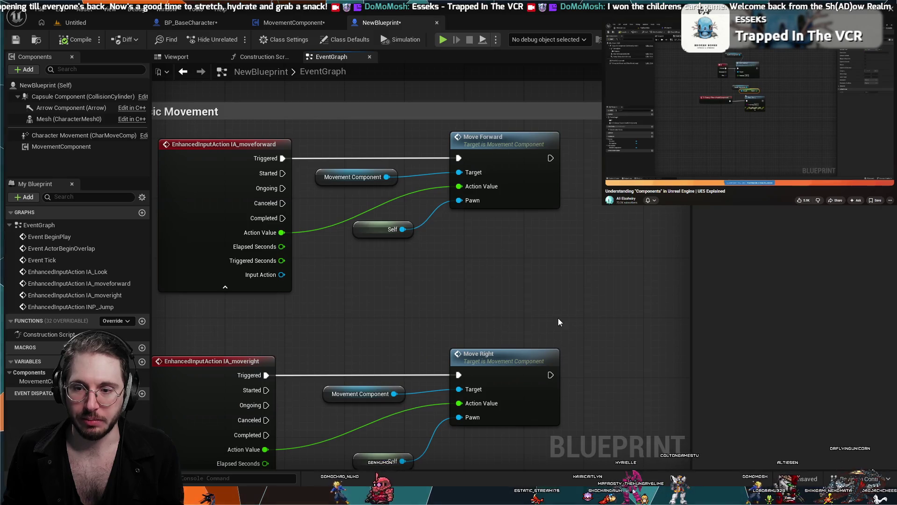
{"action": "mouse_move", "coordinate": [558, 322]}
{"action": "left_mouse_down"}
{"action": "mouse_move", "coordinate": [527, 296]}
{"action": "mouse_move", "coordinate": [337, 265]}
{"action": "mouse_move", "coordinate": [200, 345]}
{"action": "mouse_move", "coordinate": [558, 223]}
{"action": "left_mouse_up"}
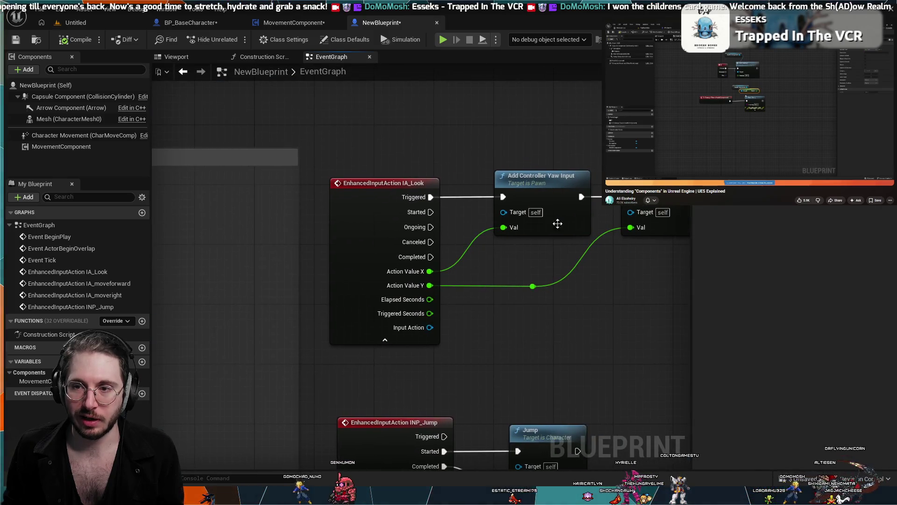
{"action": "left_click_drag", "start_coordinate": [542, 128], "coordinate": [449, 136]}
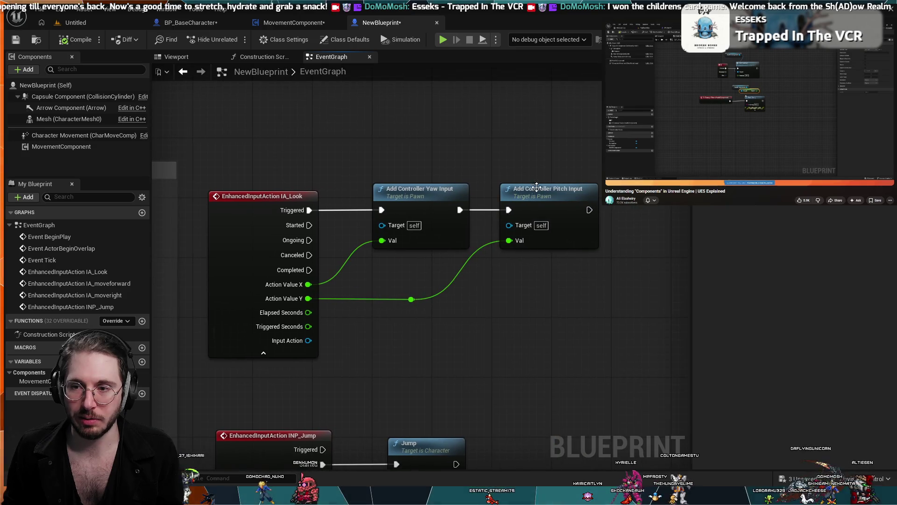
{"action": "left_click", "coordinate": [288, 21]}
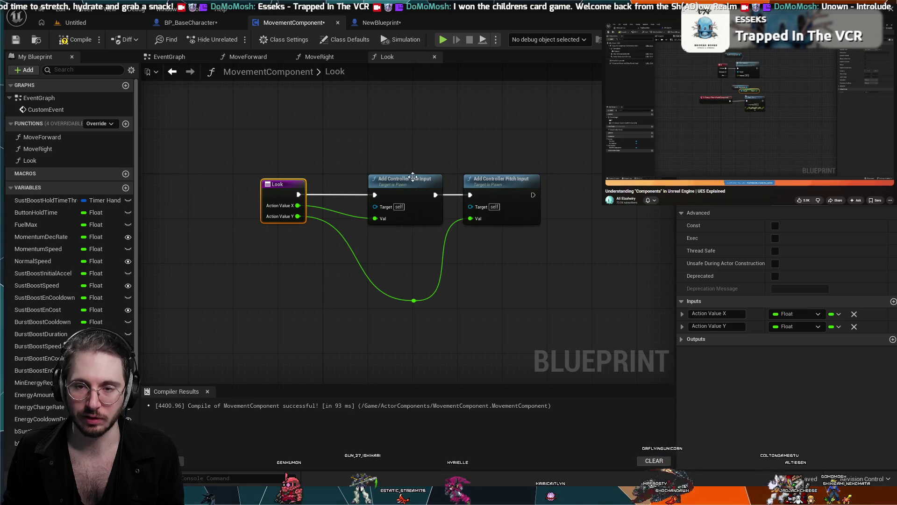
In NewBlueprint's event graph, marquee-select the Add Controller Yaw and Pitch Input nodes under IA_Look.
{"action": "scroll", "coordinate": [409, 239], "scroll_direction": "up", "scroll_amount": 3}
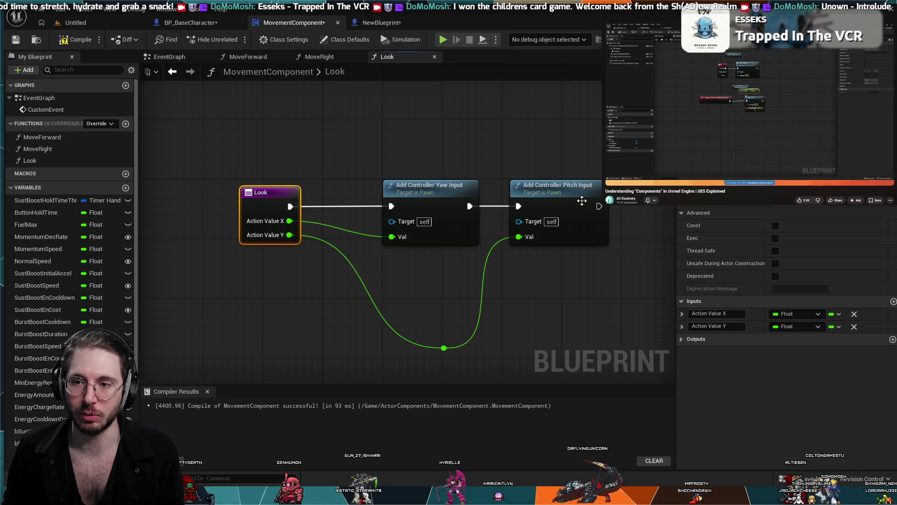
{"action": "left_click", "coordinate": [380, 22]}
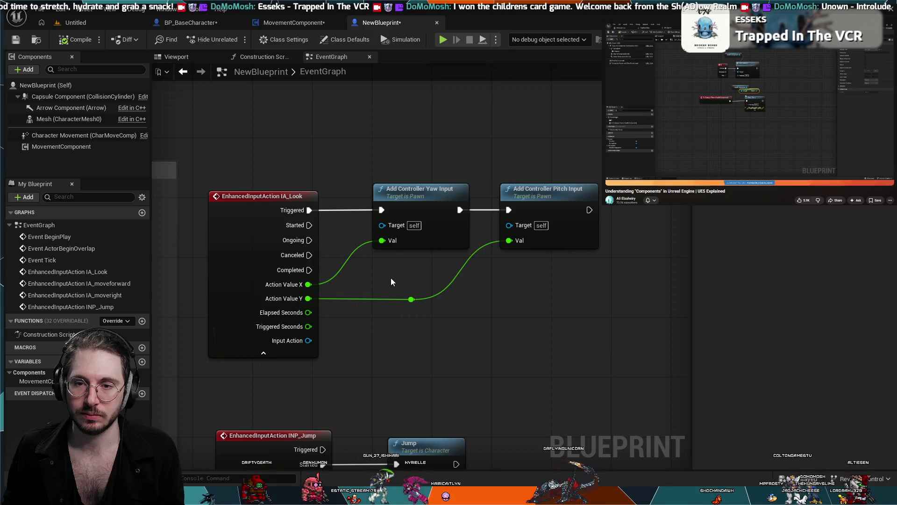
{"action": "mouse_move", "coordinate": [391, 278]}
{"action": "left_mouse_down"}
{"action": "mouse_move", "coordinate": [764, 234]}
{"action": "mouse_move", "coordinate": [508, 251]}
{"action": "mouse_move", "coordinate": [360, 242]}
{"action": "mouse_move", "coordinate": [603, 254]}
{"action": "mouse_move", "coordinate": [394, 306]}
{"action": "left_mouse_up"}
{"action": "scroll", "coordinate": [361, 246], "scroll_direction": "down", "scroll_amount": 2}
{"action": "scroll", "coordinate": [393, 306], "scroll_direction": "up", "scroll_amount": 2}
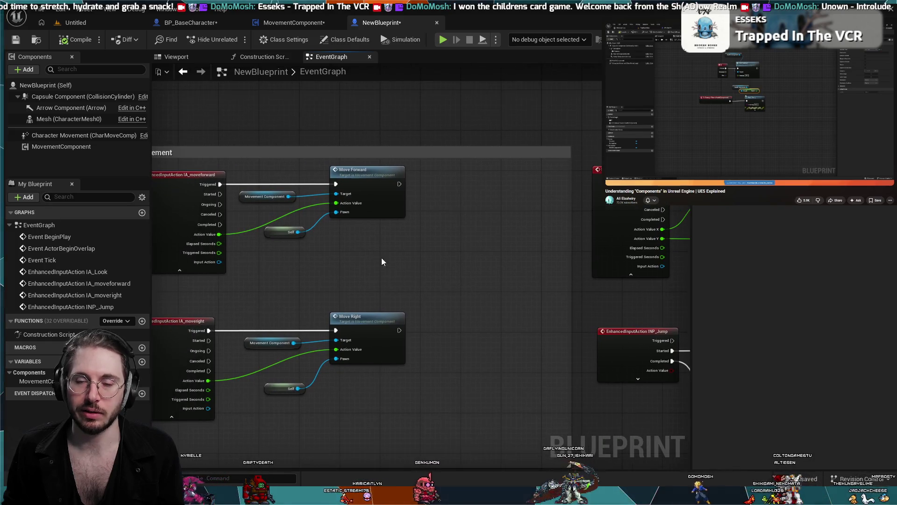
{"action": "mouse_move", "coordinate": [381, 257]}
{"action": "left_mouse_down"}
{"action": "mouse_move", "coordinate": [561, 262]}
{"action": "mouse_move", "coordinate": [455, 207]}
{"action": "left_mouse_up"}
{"action": "scroll", "coordinate": [456, 208], "scroll_direction": "down", "scroll_amount": 2}
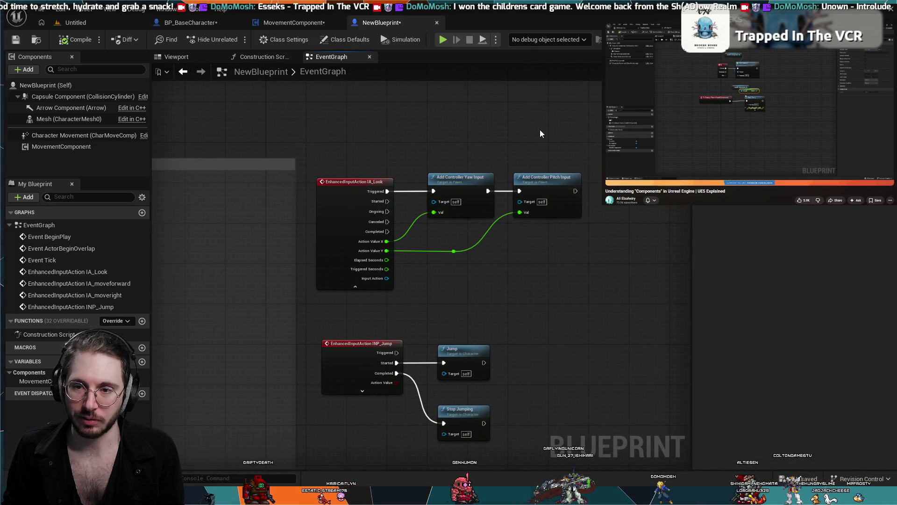
{"action": "mouse_move", "coordinate": [564, 139]}
{"action": "left_mouse_down"}
{"action": "mouse_move", "coordinate": [495, 253]}
{"action": "mouse_move", "coordinate": [426, 260]}
{"action": "left_mouse_up"}
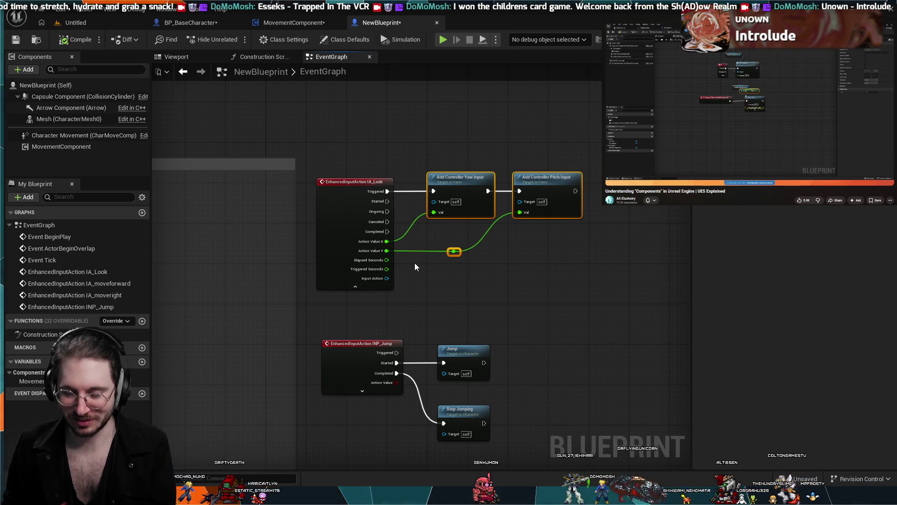
Delete the selected controller yaw and pitch input nodes from the IA_Look graph.
{"action": "key", "text": "Delete"}
{"action": "scroll", "coordinate": [386, 246], "scroll_direction": "up", "scroll_amount": 2}
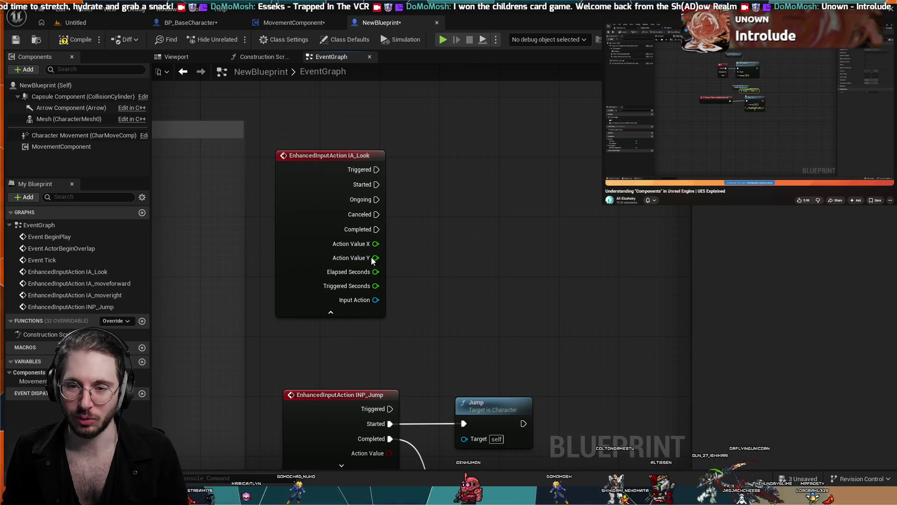
{"action": "left_click_drag", "start_coordinate": [446, 252], "coordinate": [584, 239]}
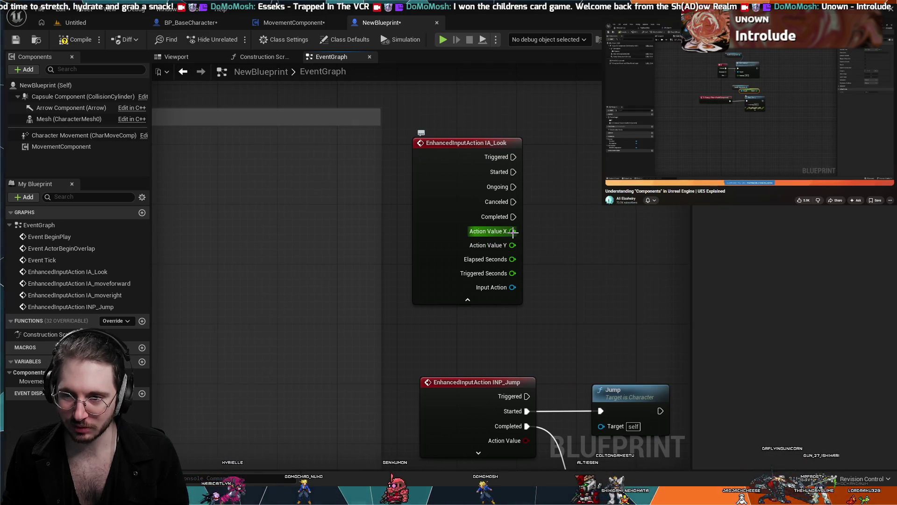
{"action": "left_click_drag", "start_coordinate": [568, 237], "coordinate": [590, 239]}
{"action": "scroll", "coordinate": [458, 260], "scroll_direction": "down", "scroll_amount": 3}
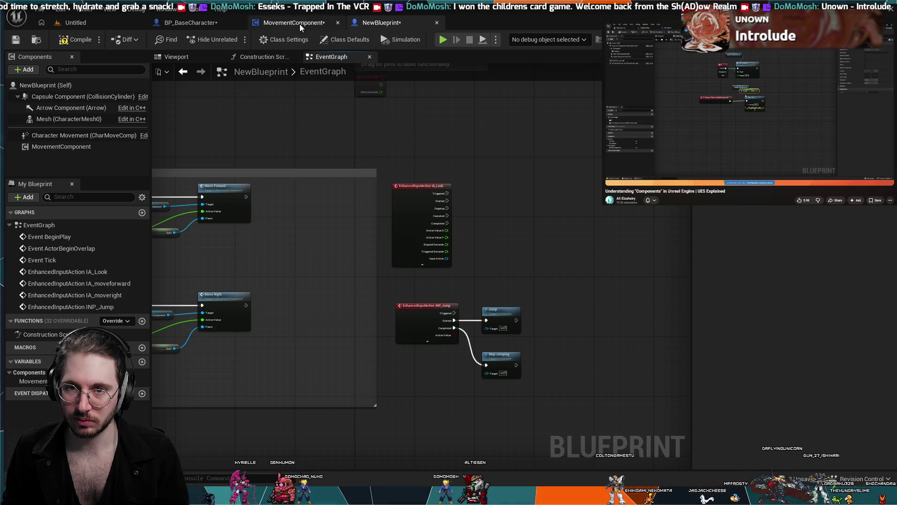
{"action": "scroll", "coordinate": [462, 207], "scroll_direction": "up", "scroll_amount": 2}
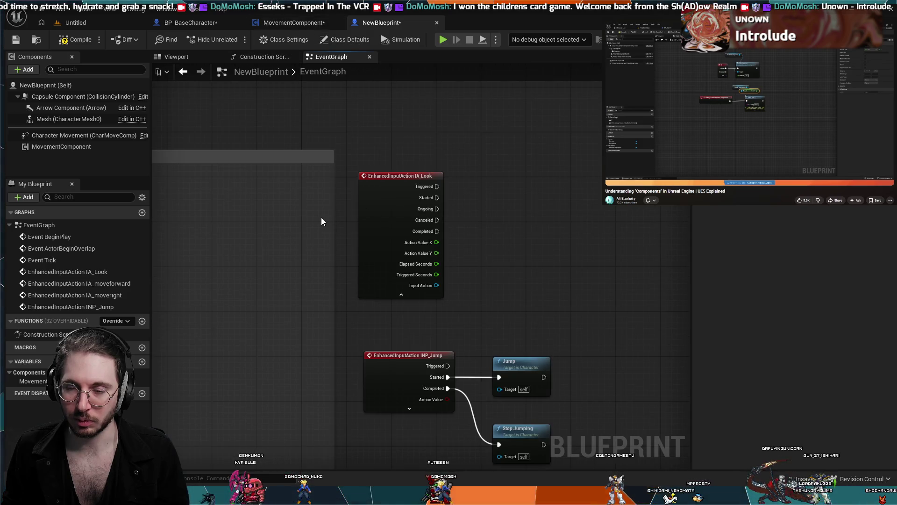
{"action": "mouse_move", "coordinate": [321, 217]}
{"action": "left_mouse_down"}
{"action": "mouse_move", "coordinate": [550, 212]}
{"action": "mouse_move", "coordinate": [506, 184]}
{"action": "mouse_move", "coordinate": [486, 220]}
{"action": "mouse_move", "coordinate": [402, 218]}
{"action": "left_mouse_up"}
{"action": "left_click_drag", "start_coordinate": [636, 230], "coordinate": [463, 231]}
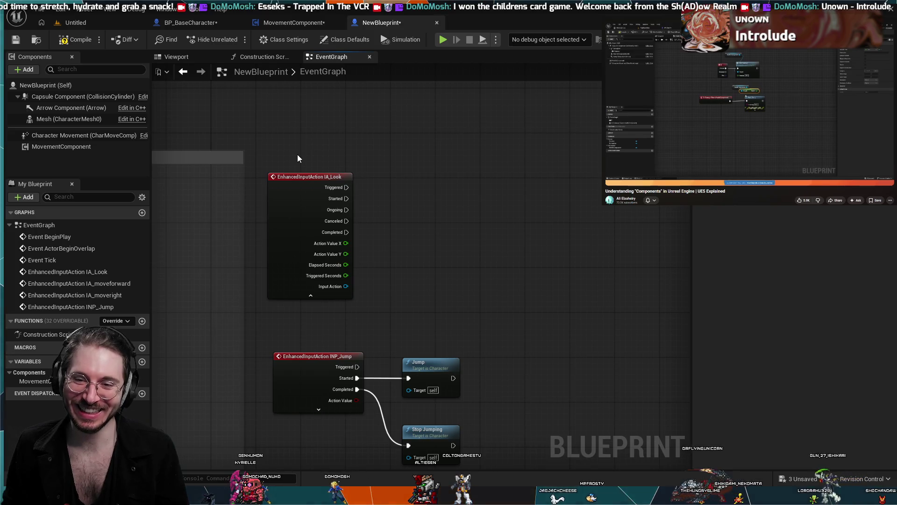
{"action": "mouse_move", "coordinate": [270, 127]}
{"action": "left_mouse_down"}
{"action": "mouse_move", "coordinate": [486, 135]}
{"action": "mouse_move", "coordinate": [556, 126]}
{"action": "mouse_move", "coordinate": [506, 113]}
{"action": "left_mouse_up"}
Recombine IA_Look's Action Value X and Y back into a single Action Value pin.
{"action": "left_click", "coordinate": [548, 280]}
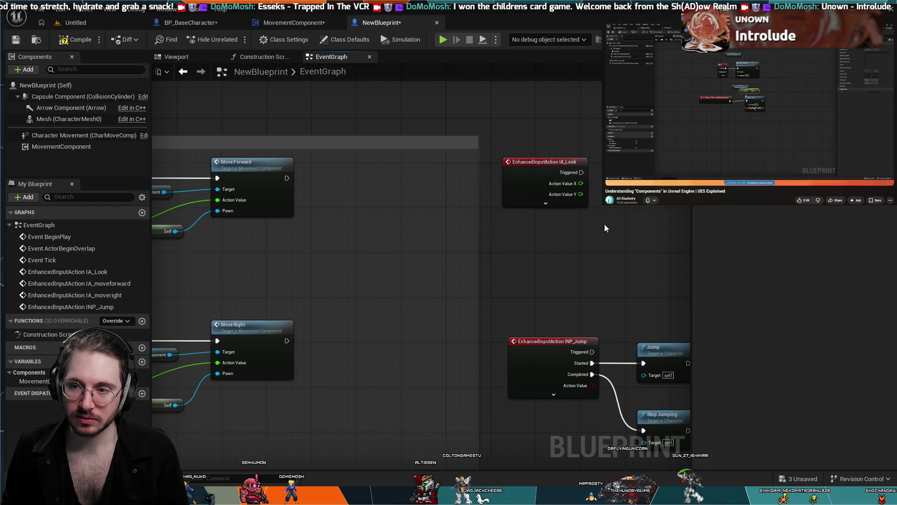
{"action": "mouse_move", "coordinate": [604, 228]}
{"action": "left_mouse_down"}
{"action": "mouse_move", "coordinate": [565, 204]}
{"action": "mouse_move", "coordinate": [413, 183]}
{"action": "left_mouse_up"}
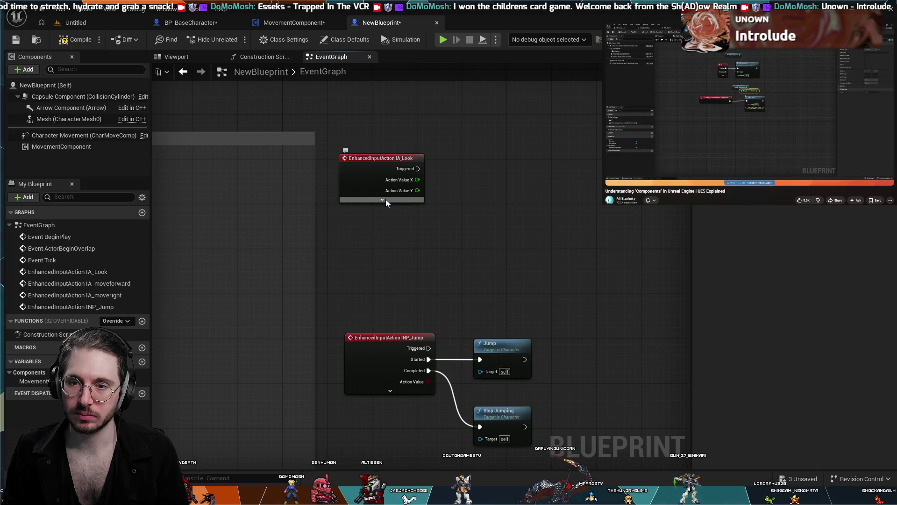
{"action": "left_click", "coordinate": [399, 181]}
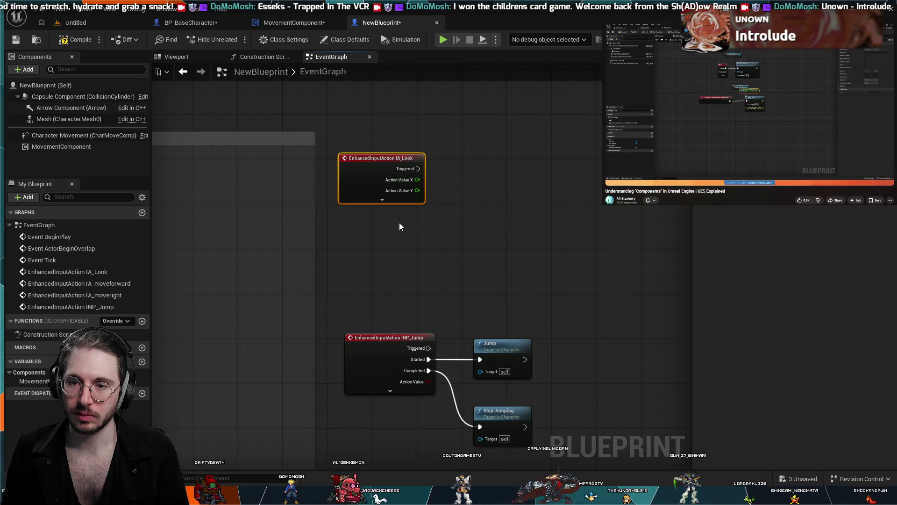
{"action": "left_click", "coordinate": [377, 255]}
{"action": "scroll", "coordinate": [341, 237], "scroll_direction": "down", "scroll_amount": 2}
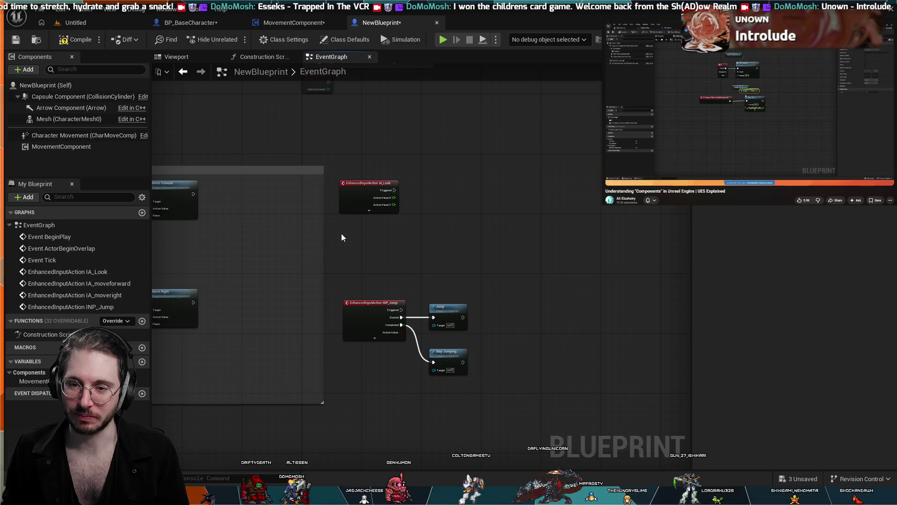
{"action": "left_click", "coordinate": [409, 208]}
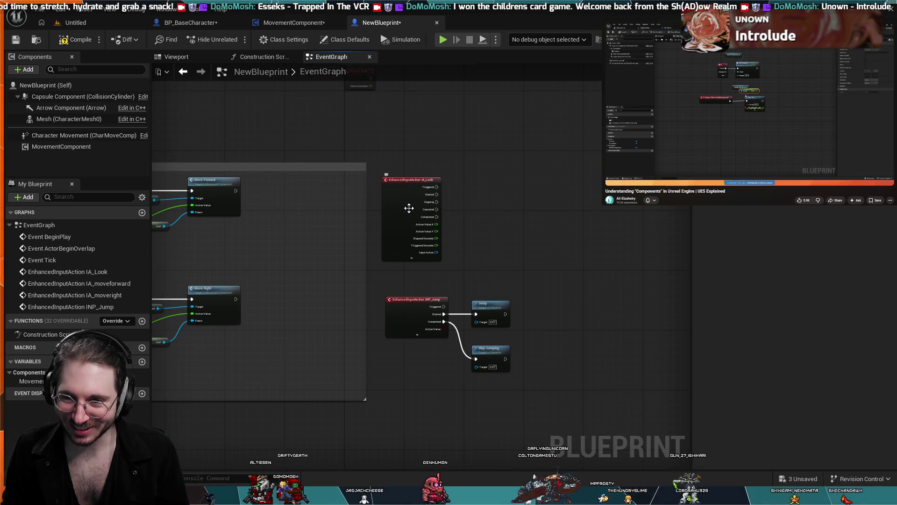
{"action": "scroll", "coordinate": [430, 221], "scroll_direction": "up", "scroll_amount": 3}
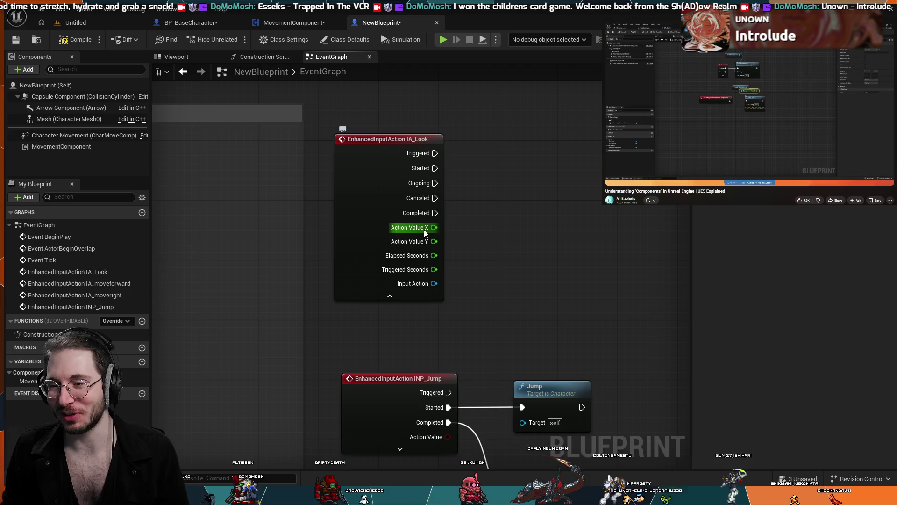
{"action": "left_click", "coordinate": [440, 264]}
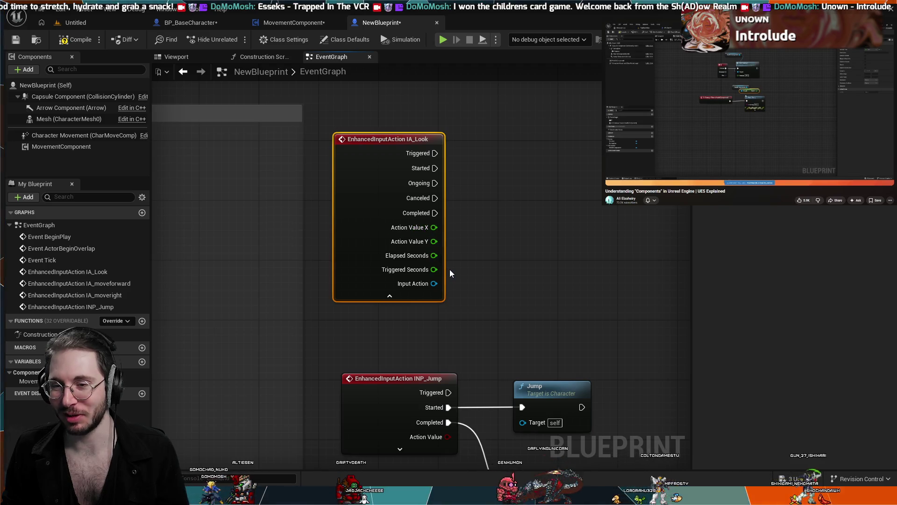
{"action": "key", "text": "ctrl+z"}
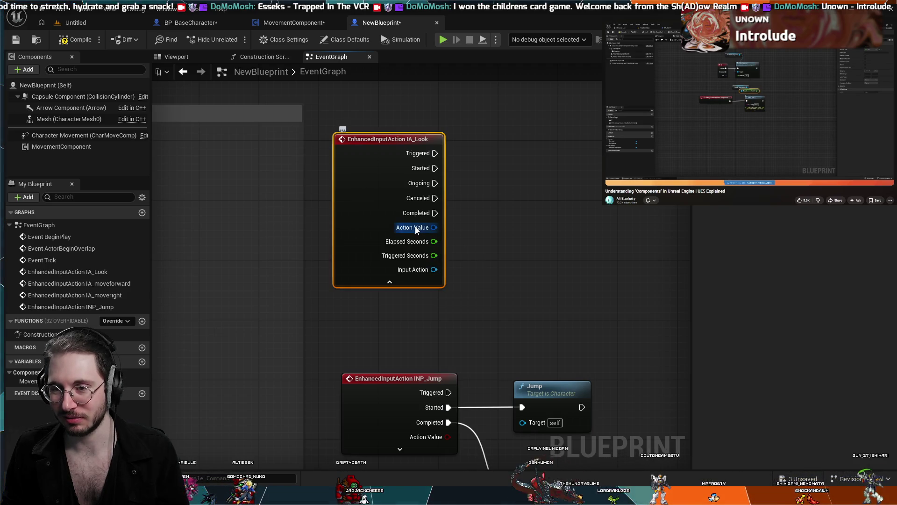
{"action": "key", "text": "ctrl+y"}
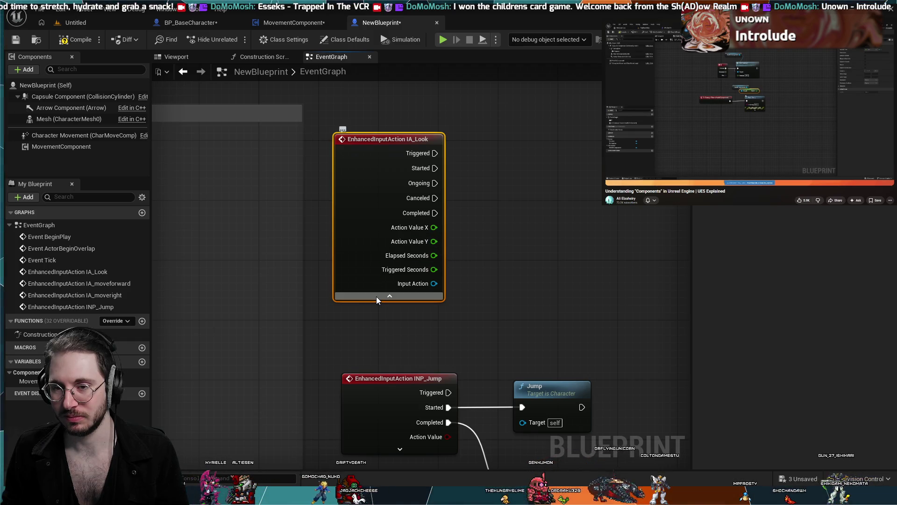
{"action": "scroll", "coordinate": [377, 297], "scroll_direction": "down", "scroll_amount": 1}
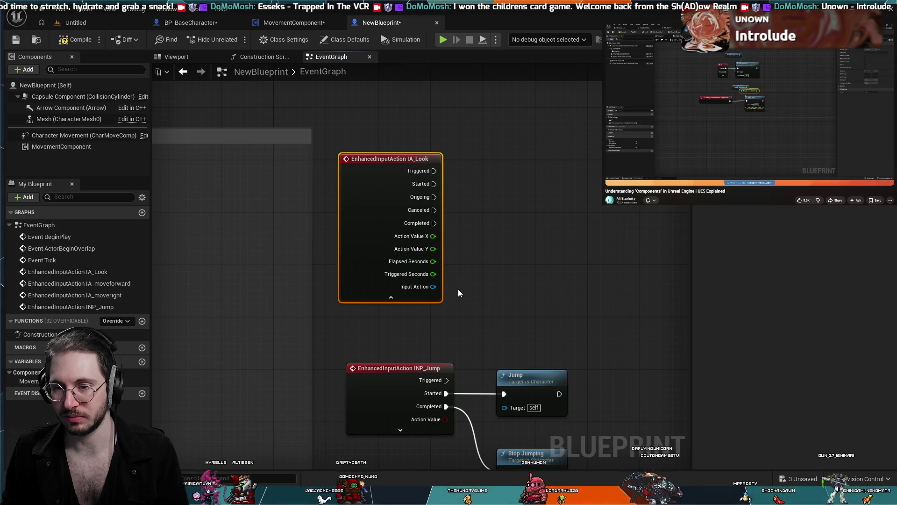
{"action": "key", "text": "ctrl+z"}
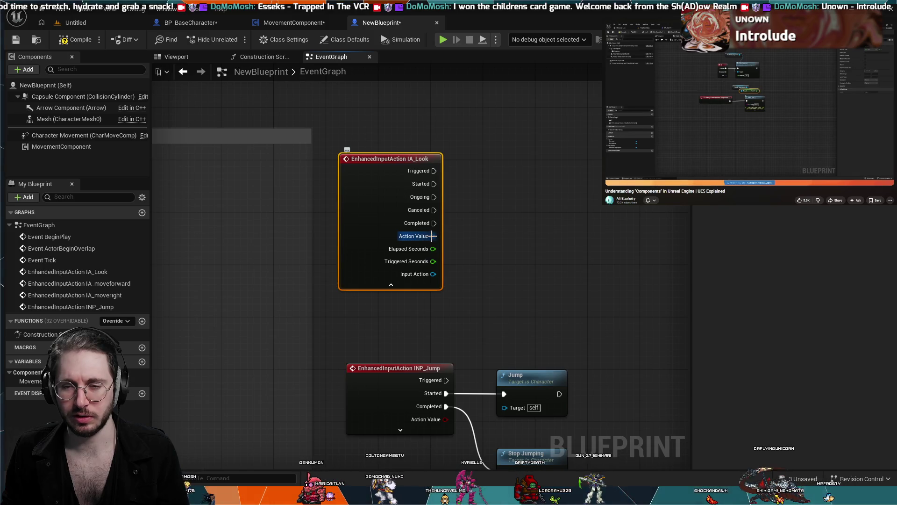
{"action": "scroll", "coordinate": [470, 231], "scroll_direction": "down", "scroll_amount": 1}
{"action": "left_click_drag", "start_coordinate": [436, 286], "coordinate": [449, 256]}
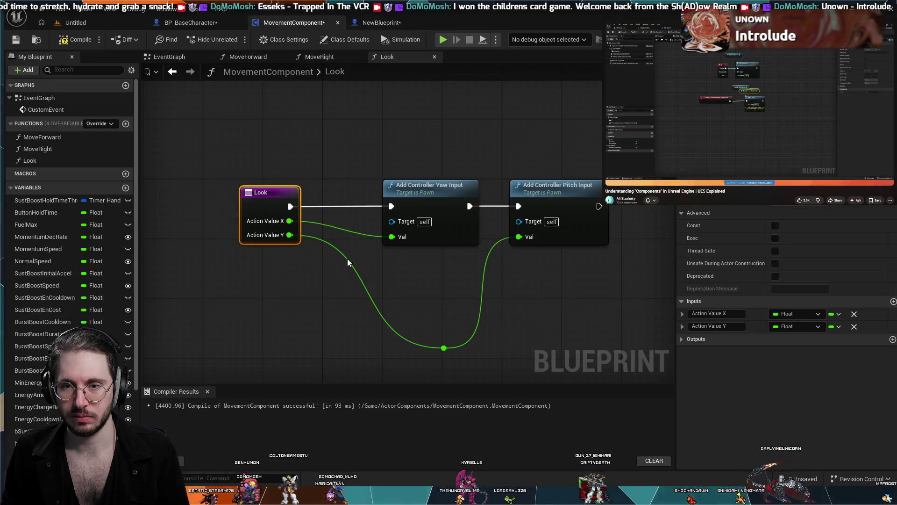
Add a new input parameter to MovementComponent's Look function and set it to a vector type.
{"action": "left_click", "coordinate": [289, 22]}
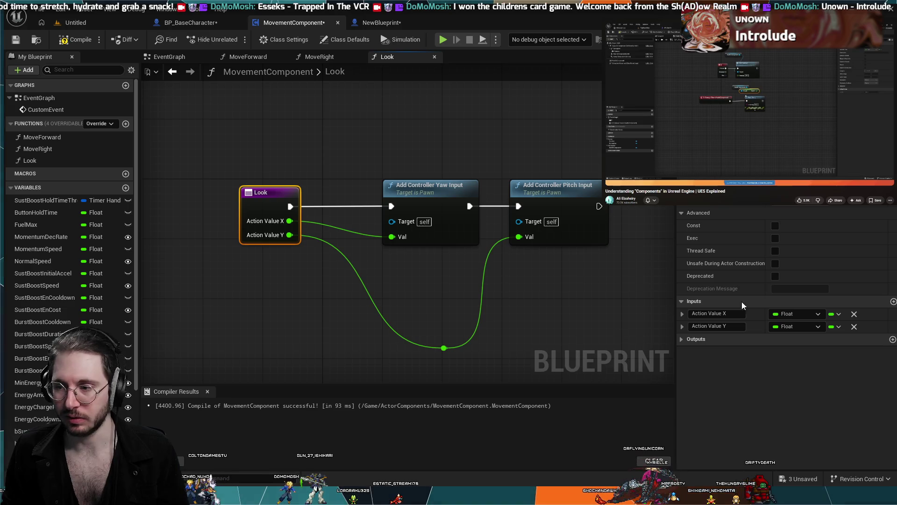
{"action": "left_click", "coordinate": [894, 301]}
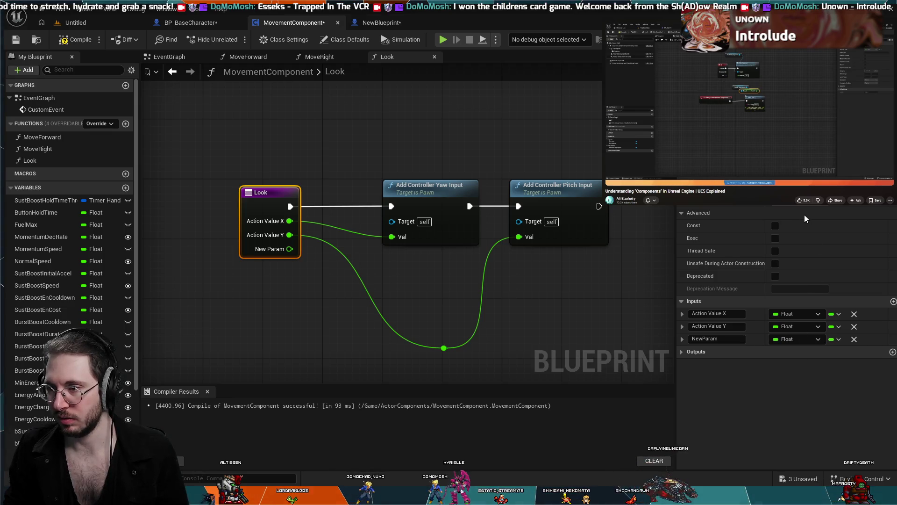
{"action": "key", "text": "ctrl+z"}
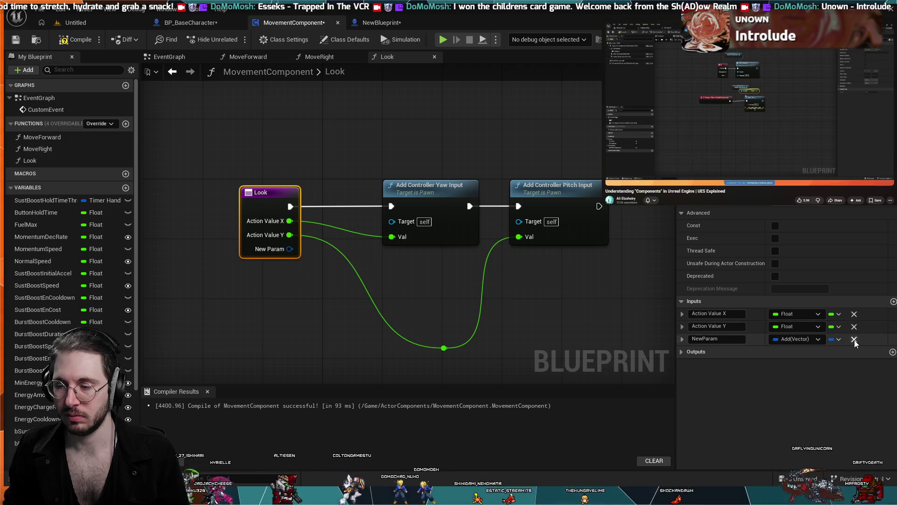
{"action": "left_click", "coordinate": [408, 24]}
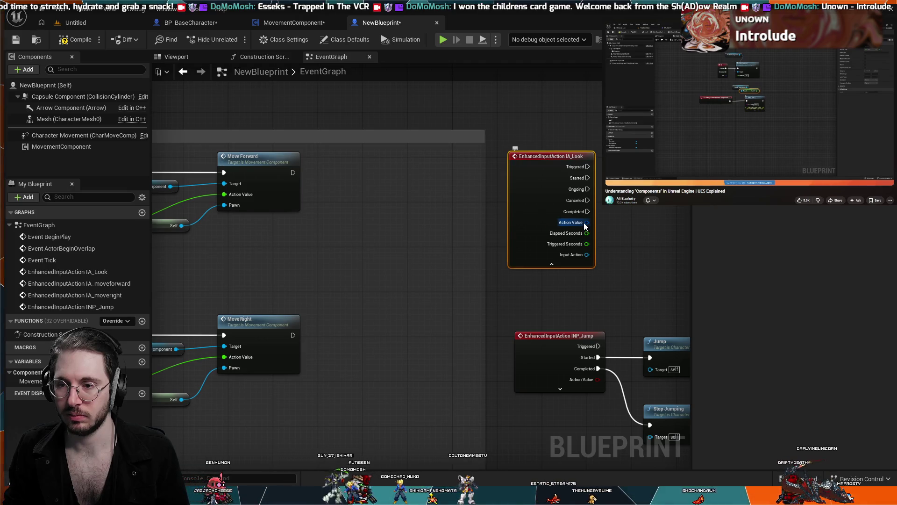
{"action": "left_click", "coordinate": [294, 22]}
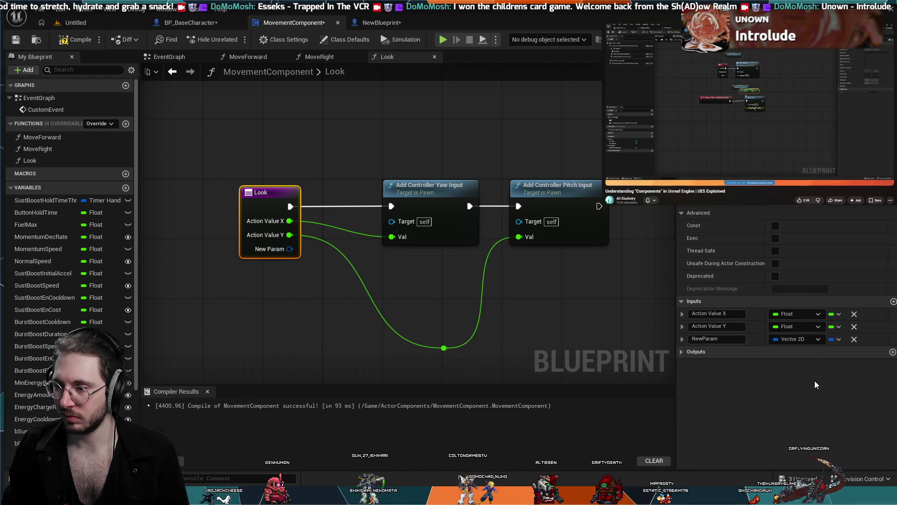
Name the new input 'Action Value' and delete the old Action Value X input.
{"action": "left_click", "coordinate": [724, 337]}
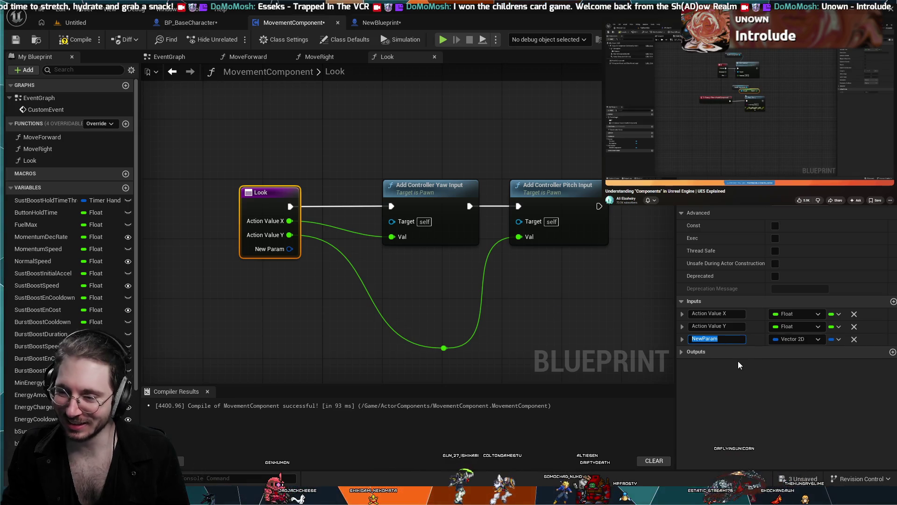
{"action": "type", "text": "Ac"}
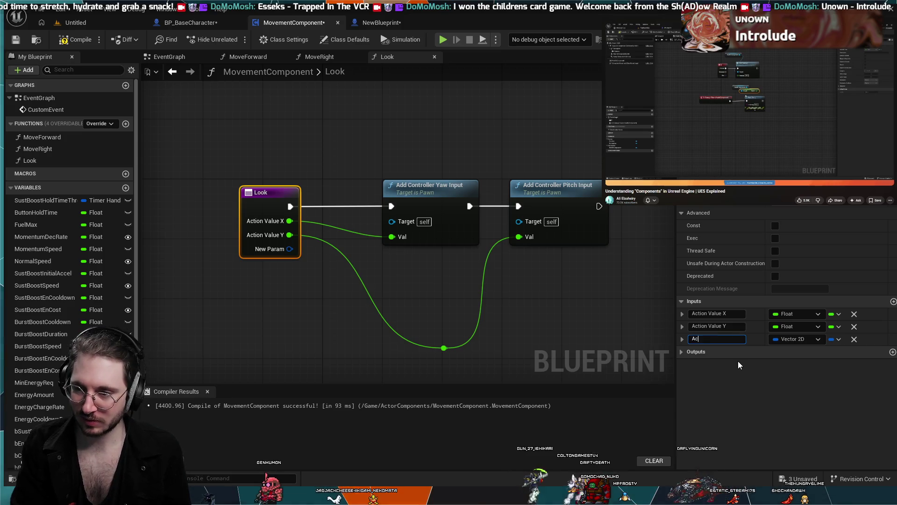
{"action": "type", "text": "tion Value"}
{"action": "key", "text": "Return"}
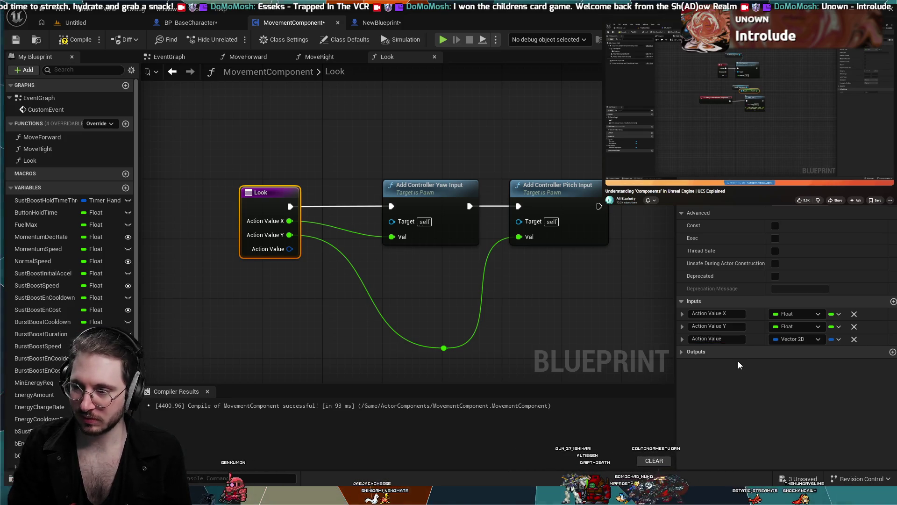
{"action": "left_click", "coordinate": [854, 314]}
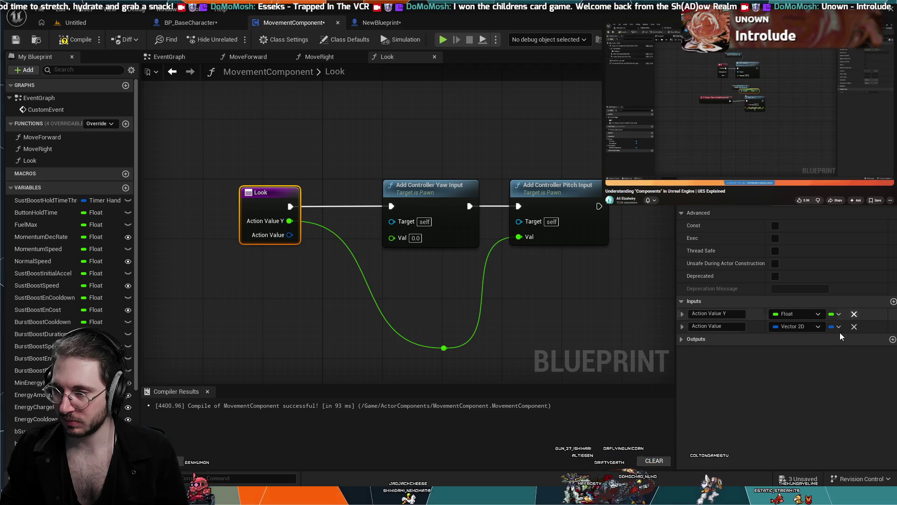
Delete Action Value Y, split Action Value, and wire X to yaw and Y to pitch.
{"action": "left_click", "coordinate": [854, 314]}
{"action": "left_click", "coordinate": [314, 244]}
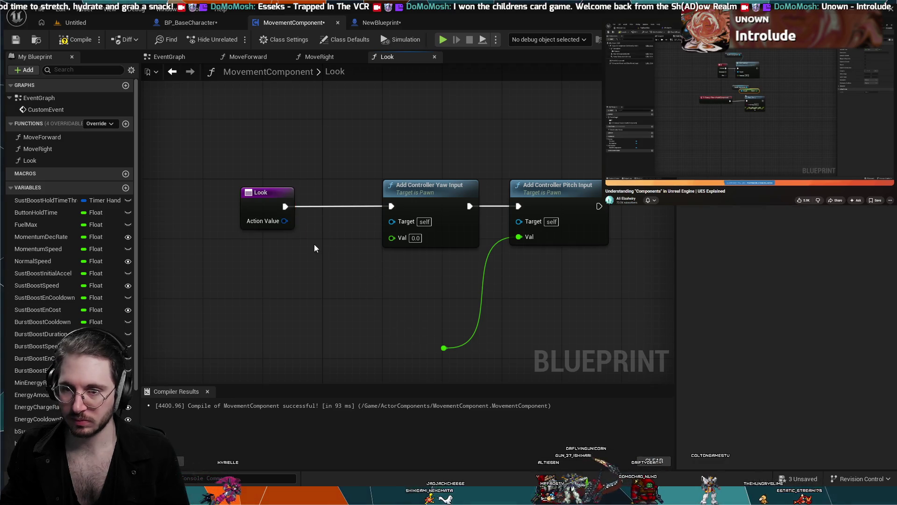
{"action": "mouse_move", "coordinate": [282, 222]}
{"action": "left_mouse_down"}
{"action": "mouse_move", "coordinate": [379, 241]}
{"action": "mouse_move", "coordinate": [278, 221]}
{"action": "mouse_move", "coordinate": [285, 225]}
{"action": "left_mouse_up"}
{"action": "left_click", "coordinate": [285, 223]}
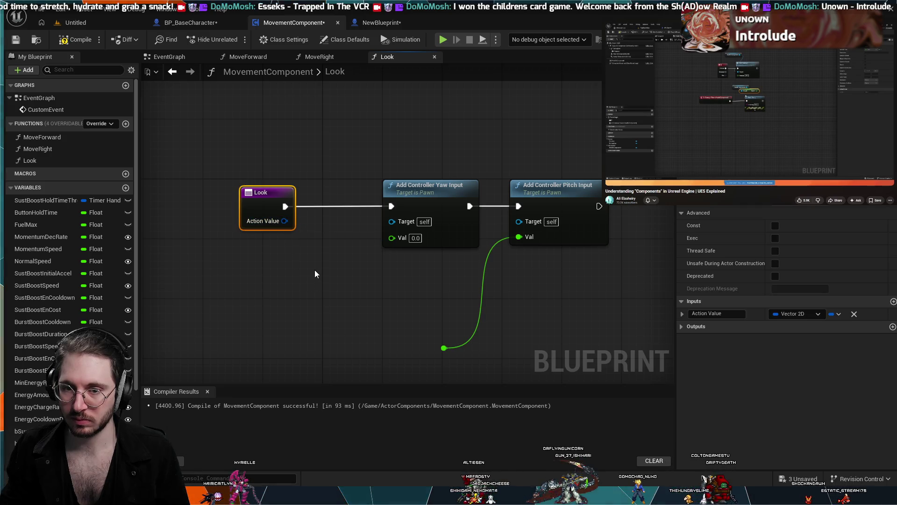
{"action": "right_click", "coordinate": [285, 220]}
{"action": "left_click", "coordinate": [318, 243]}
{"action": "left_click_drag", "start_coordinate": [391, 238], "coordinate": [391, 238]}
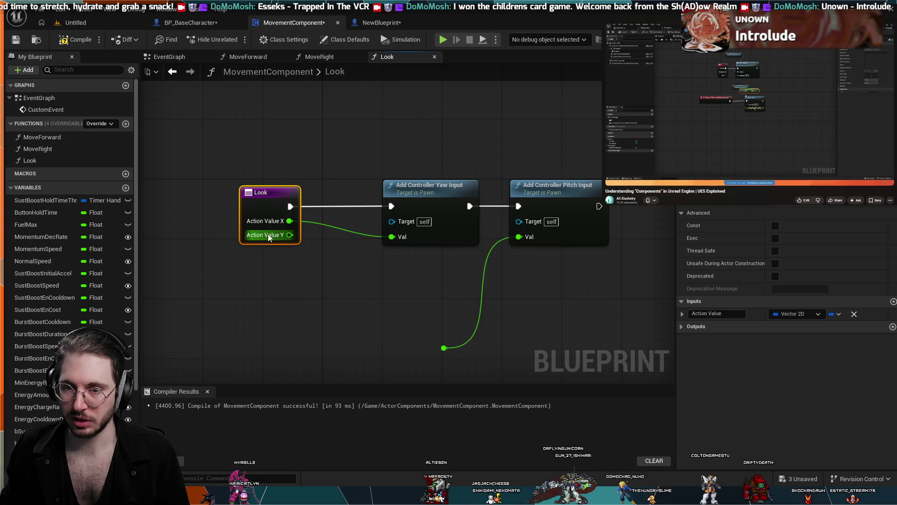
{"action": "mouse_move", "coordinate": [289, 234]}
{"action": "left_mouse_down"}
{"action": "mouse_move", "coordinate": [472, 253]}
{"action": "mouse_move", "coordinate": [519, 239]}
{"action": "left_mouse_up"}
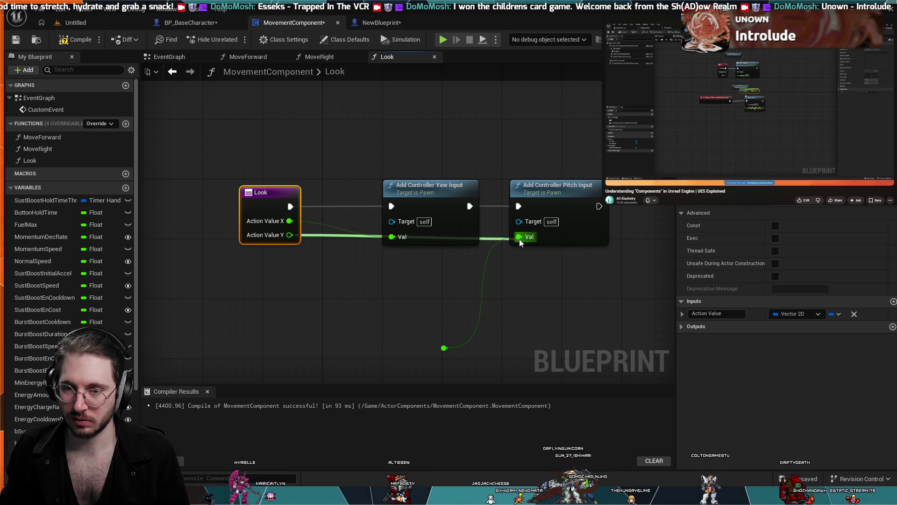
Remove the leftover stray node and set the Look node back level with the inputs.
{"action": "left_click_drag", "start_coordinate": [270, 193], "coordinate": [272, 228]}
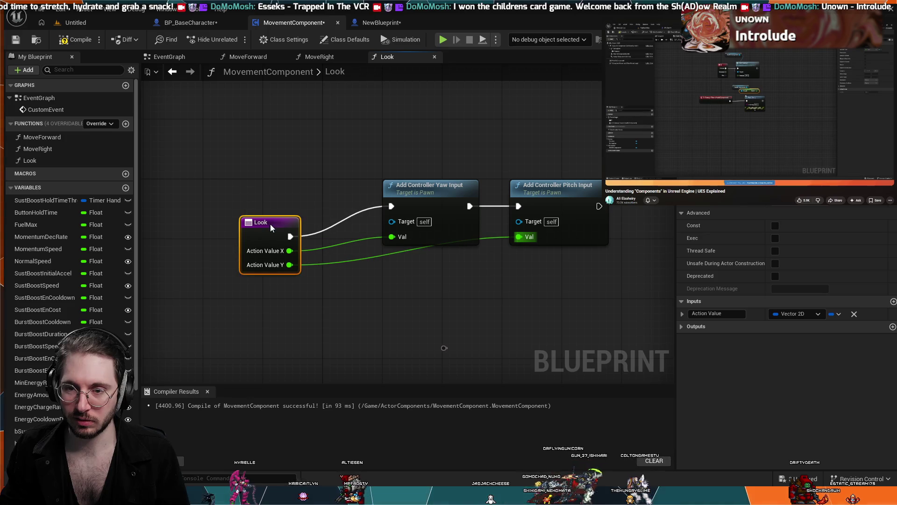
{"action": "left_click", "coordinate": [444, 347]}
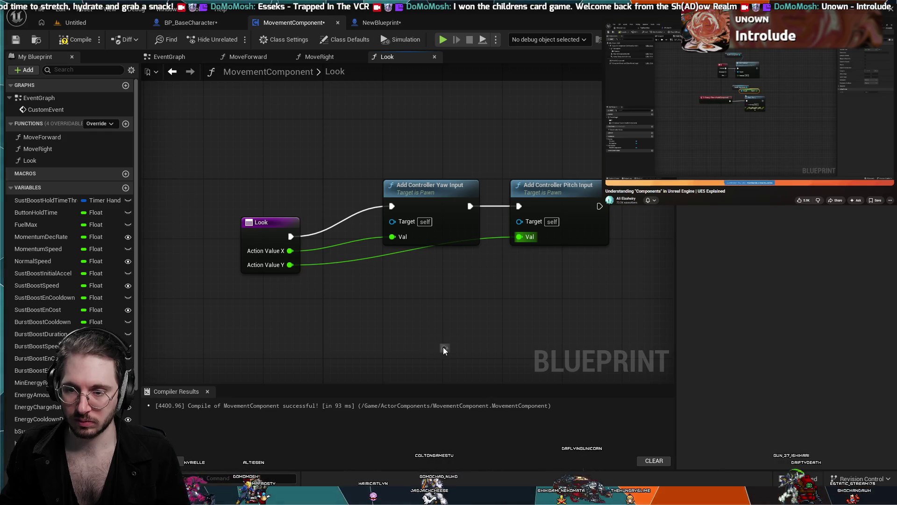
{"action": "left_click", "coordinate": [443, 346]}
{"action": "key", "text": "ctrl+z"}
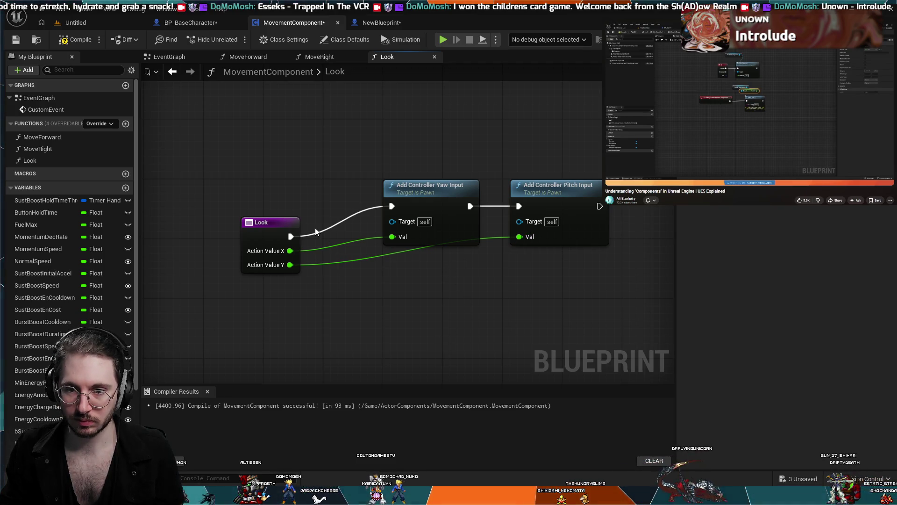
{"action": "left_click_drag", "start_coordinate": [294, 224], "coordinate": [295, 194]}
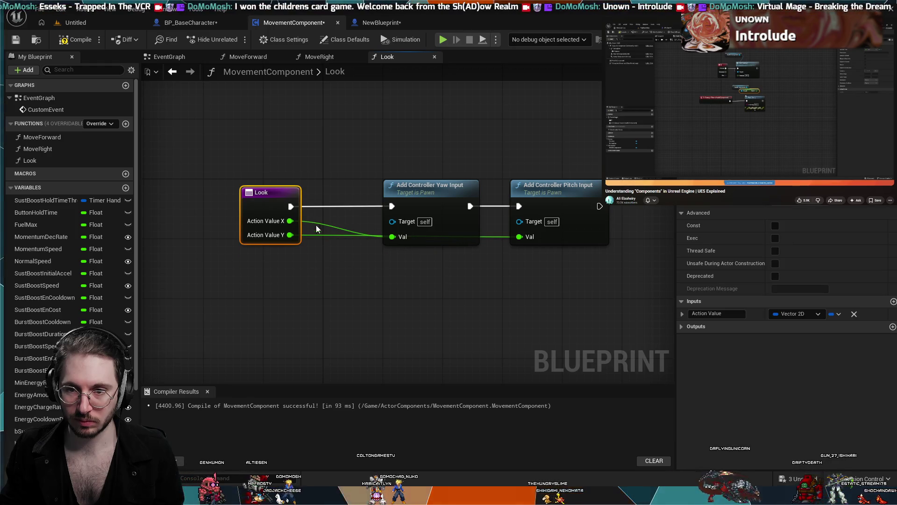
Add reroute points on the Action Value X and Y wires to route them neatly below.
{"action": "double_click", "coordinate": [327, 234]}
{"action": "mouse_move", "coordinate": [328, 234]}
{"action": "left_mouse_down"}
{"action": "mouse_move", "coordinate": [330, 293]}
{"action": "mouse_move", "coordinate": [475, 286]}
{"action": "left_mouse_up"}
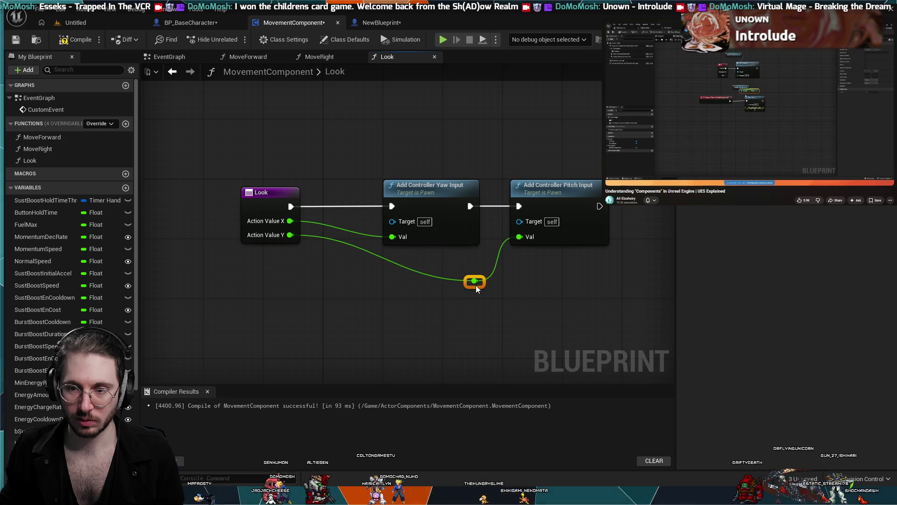
{"action": "double_click", "coordinate": [328, 237]}
{"action": "mouse_move", "coordinate": [328, 238]}
{"action": "left_mouse_down"}
{"action": "mouse_move", "coordinate": [330, 293]}
{"action": "mouse_move", "coordinate": [330, 284]}
{"action": "left_mouse_up"}
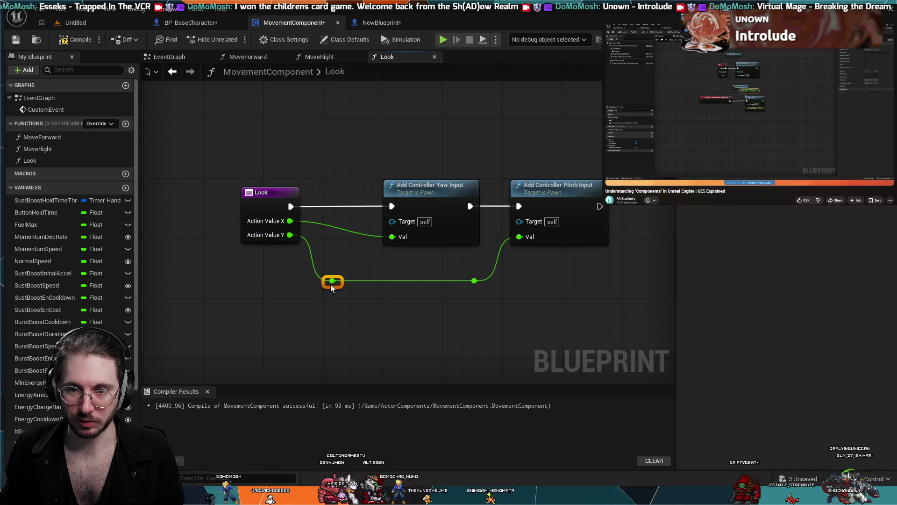
{"action": "double_click", "coordinate": [325, 224]}
{"action": "left_click_drag", "start_coordinate": [325, 229], "coordinate": [346, 227]}
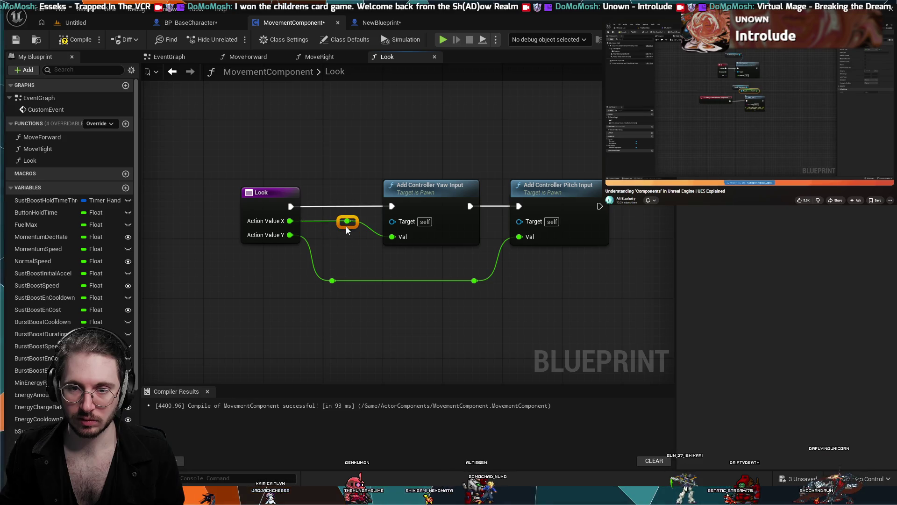
{"action": "left_click", "coordinate": [398, 253]}
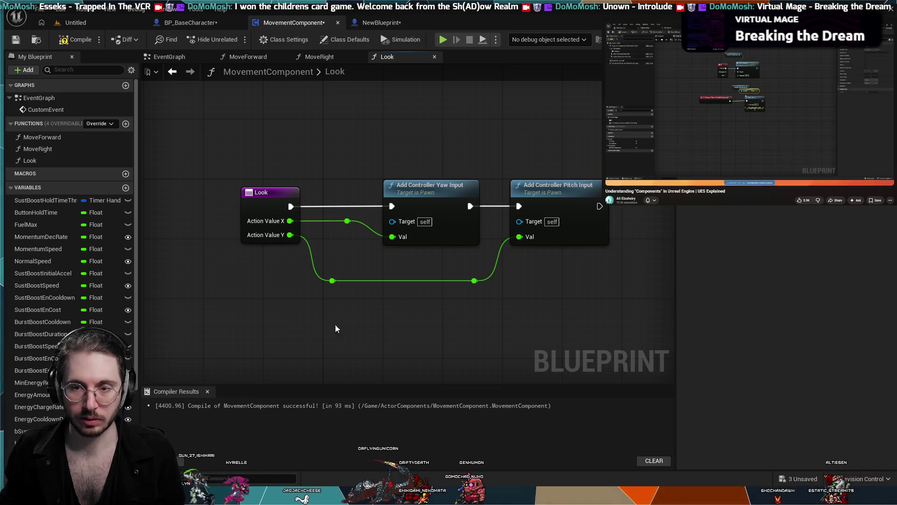
{"action": "scroll", "coordinate": [328, 332], "scroll_direction": "down", "scroll_amount": 1}
{"action": "scroll", "coordinate": [328, 332], "scroll_direction": "down", "scroll_amount": 1}
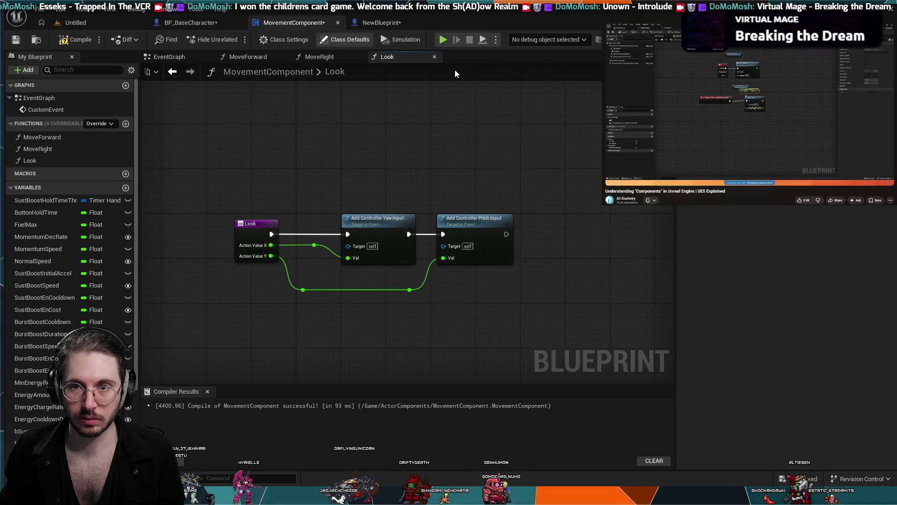
Compile MovementComponent, then add a new input parameter to the Look function.
{"action": "left_click", "coordinate": [77, 39]}
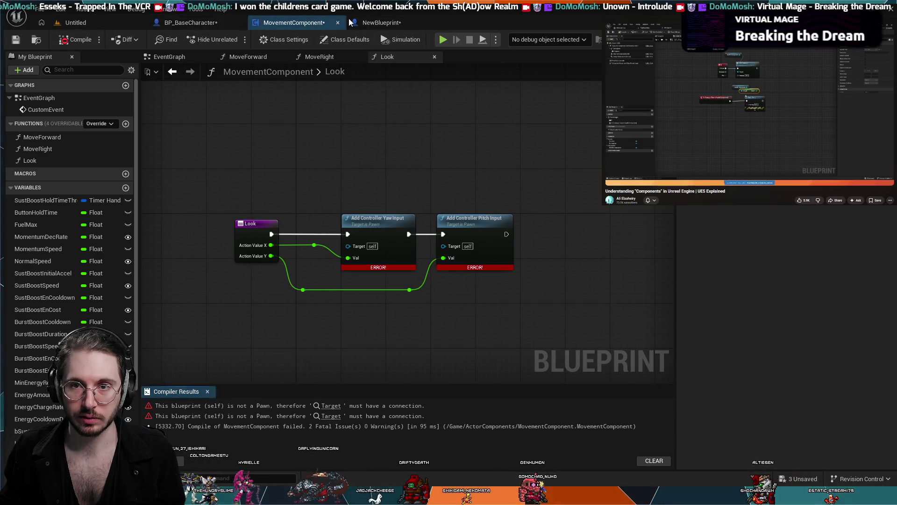
{"action": "scroll", "coordinate": [371, 287], "scroll_direction": "up", "scroll_amount": 1}
{"action": "scroll", "coordinate": [371, 287], "scroll_direction": "up", "scroll_amount": 1}
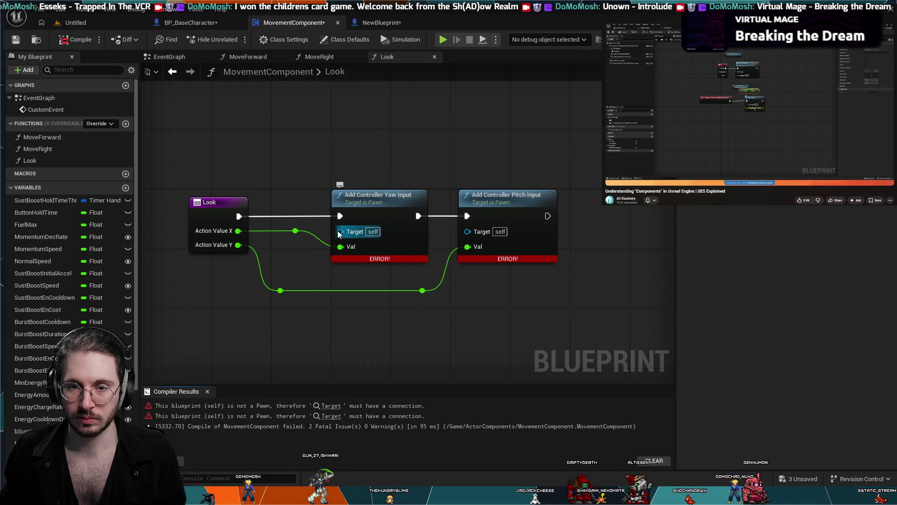
{"action": "left_click", "coordinate": [199, 202]}
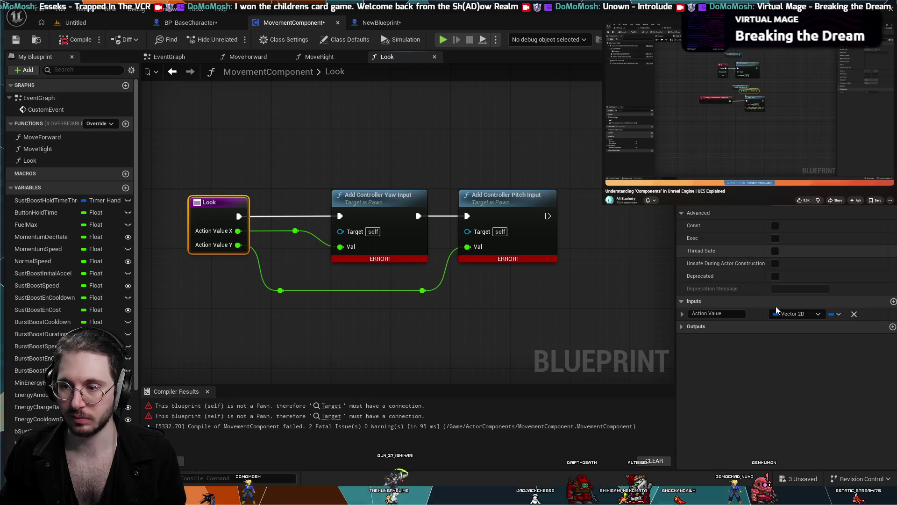
{"action": "left_click", "coordinate": [893, 302]}
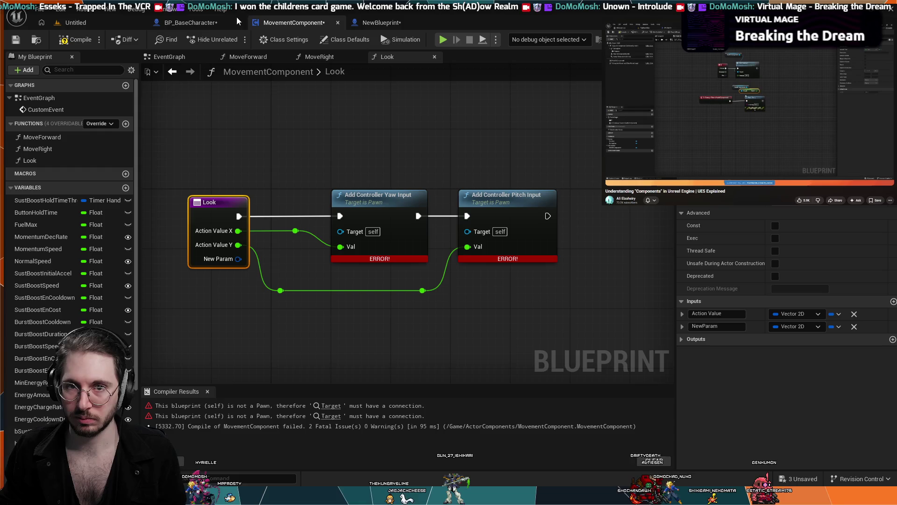
{"action": "left_click", "coordinate": [217, 22]}
{"action": "left_click", "coordinate": [297, 23]}
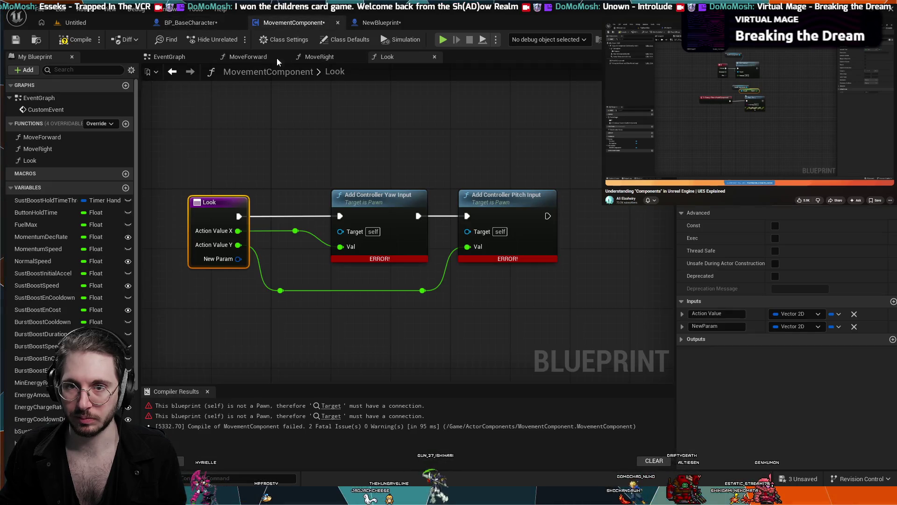
Name the Look function's new input 'Pawn'.
{"action": "left_click", "coordinate": [316, 57]}
{"action": "left_click", "coordinate": [381, 23]}
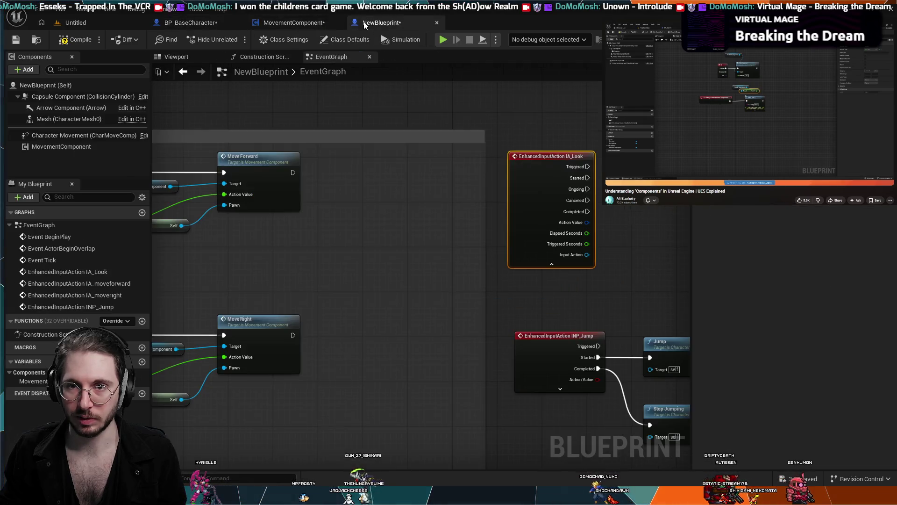
{"action": "left_click", "coordinate": [294, 22]}
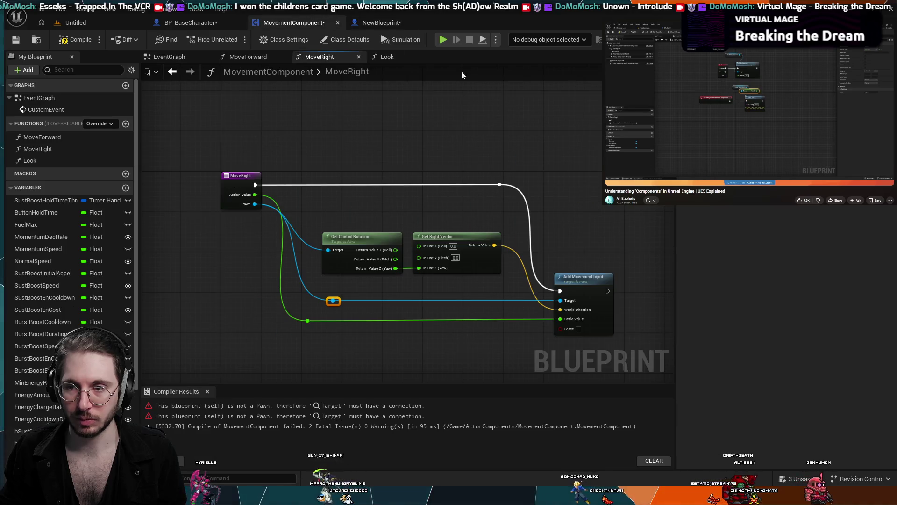
{"action": "left_click", "coordinate": [396, 58]}
{"action": "left_click", "coordinate": [715, 326]}
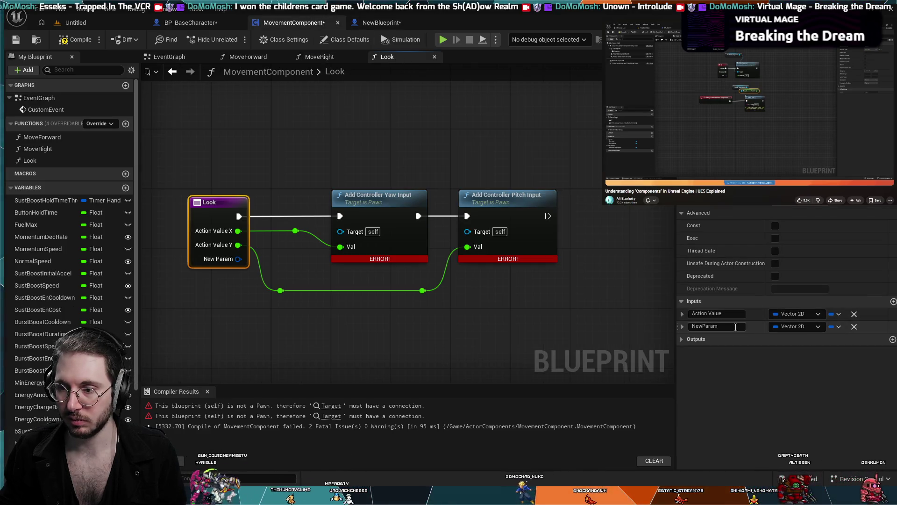
{"action": "type", "text": "Pawn"}
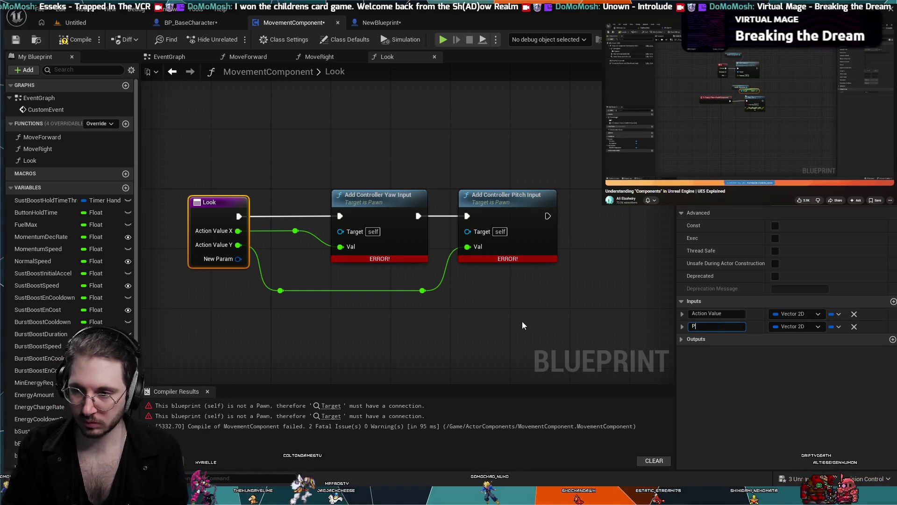
{"action": "key", "text": "Return"}
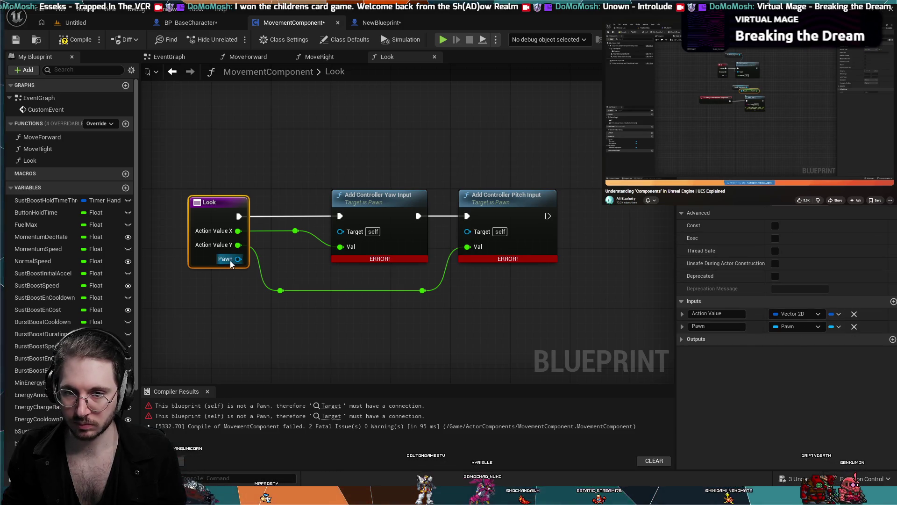
Wire Pawn into the Target pins of both the yaw and pitch input nodes.
{"action": "left_click_drag", "start_coordinate": [239, 258], "coordinate": [341, 231]}
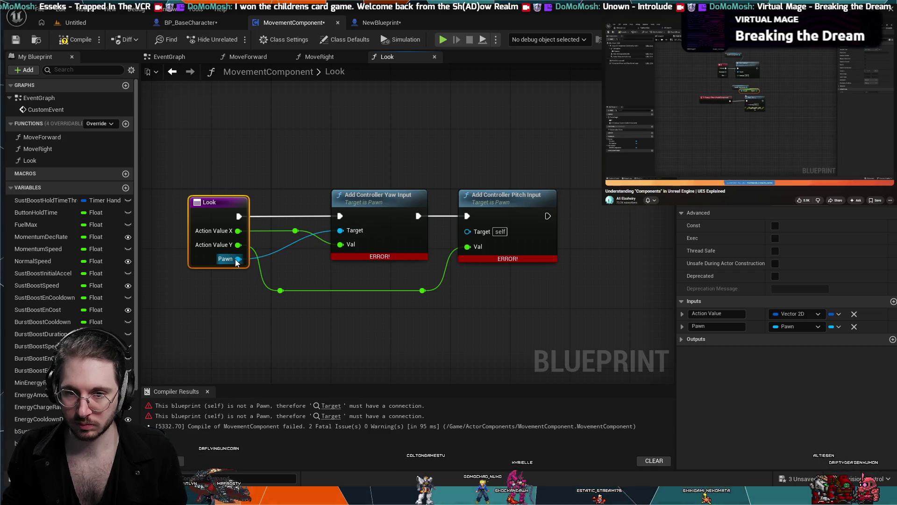
{"action": "mouse_move", "coordinate": [239, 259]}
{"action": "left_mouse_down"}
{"action": "mouse_move", "coordinate": [477, 235]}
{"action": "mouse_move", "coordinate": [467, 231]}
{"action": "left_mouse_up"}
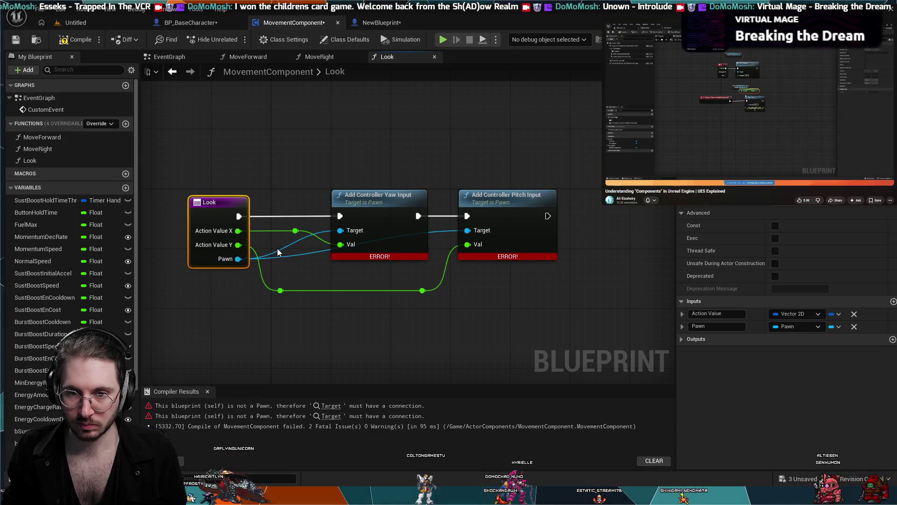
{"action": "double_click", "coordinate": [281, 248]}
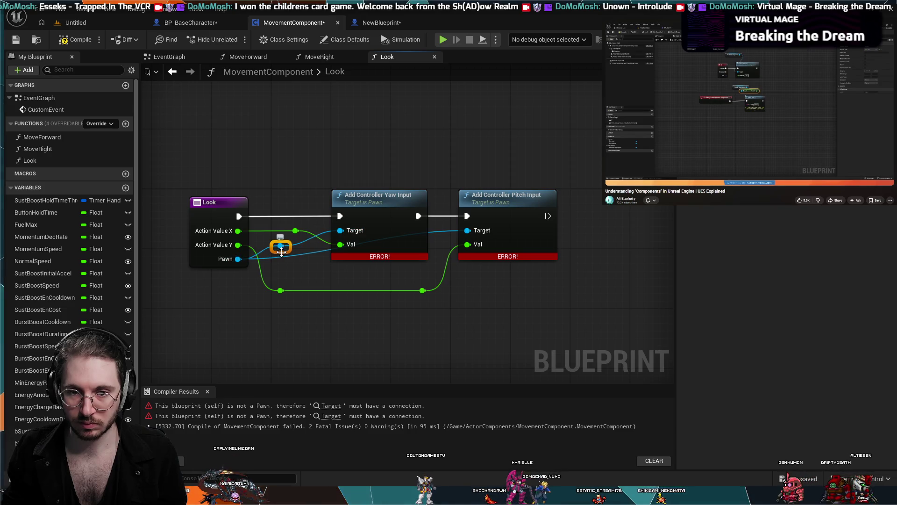
{"action": "mouse_move", "coordinate": [280, 246]}
{"action": "left_mouse_down"}
{"action": "mouse_move", "coordinate": [277, 288]}
{"action": "mouse_move", "coordinate": [255, 292]}
{"action": "mouse_move", "coordinate": [306, 285]}
{"action": "mouse_move", "coordinate": [297, 286]}
{"action": "mouse_move", "coordinate": [298, 248]}
{"action": "mouse_move", "coordinate": [276, 213]}
{"action": "mouse_move", "coordinate": [279, 229]}
{"action": "left_mouse_up"}
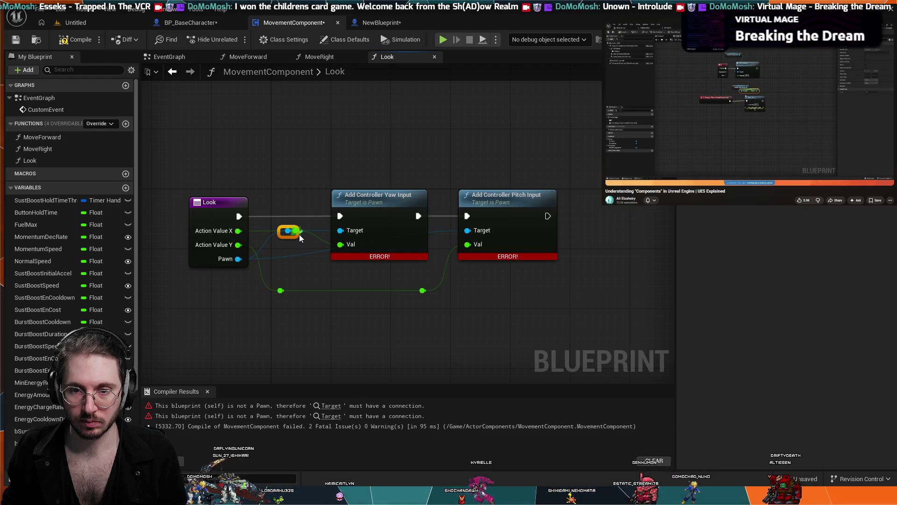
{"action": "key", "text": "ctrl+z"}
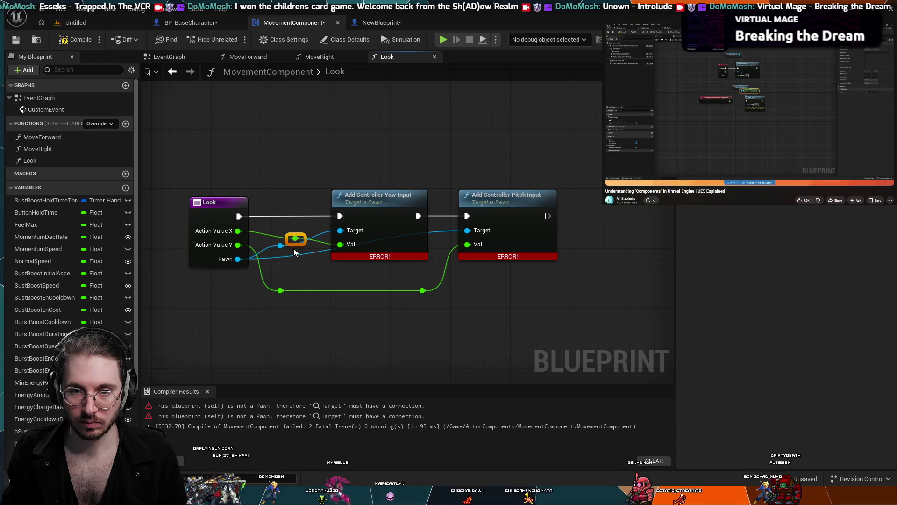
{"action": "key", "text": "q"}
Add reroute points on the Pawn wires and tuck them below the Yaw node.
{"action": "left_click", "coordinate": [280, 245]}
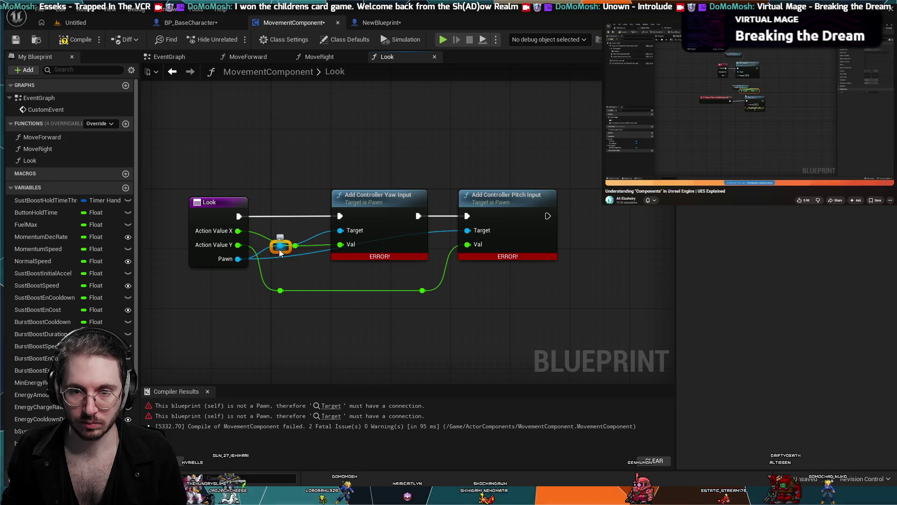
{"action": "mouse_move", "coordinate": [277, 255]}
{"action": "left_mouse_down"}
{"action": "mouse_move", "coordinate": [280, 234]}
{"action": "mouse_move", "coordinate": [289, 241]}
{"action": "left_mouse_up"}
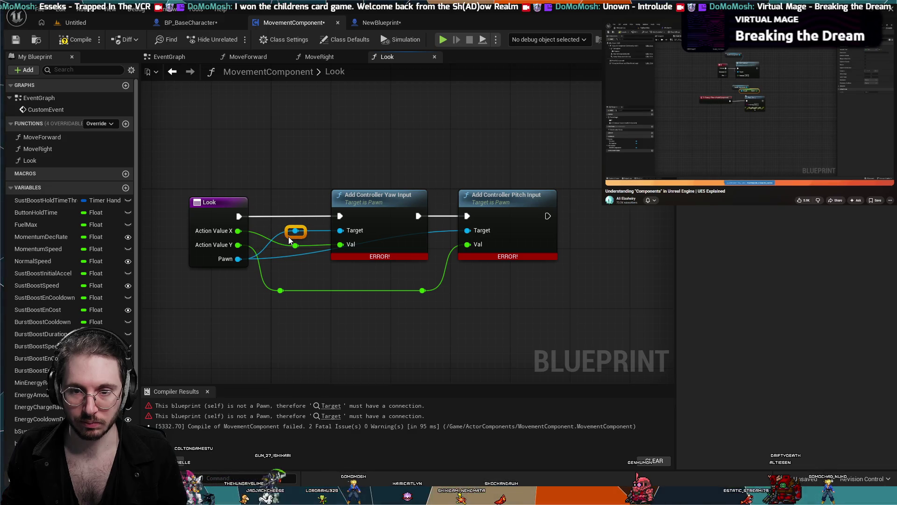
{"action": "left_click", "coordinate": [292, 255]}
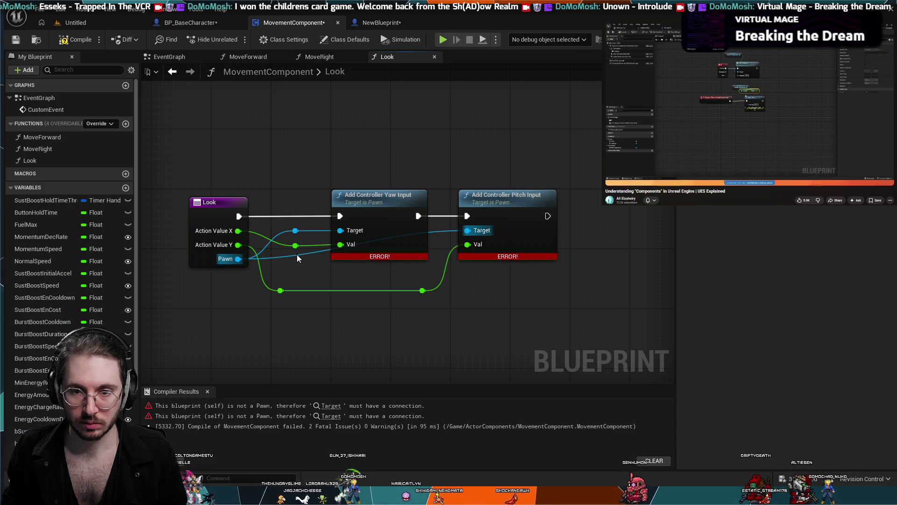
{"action": "double_click", "coordinate": [298, 257]}
{"action": "mouse_move", "coordinate": [300, 268]}
{"action": "left_mouse_down"}
{"action": "mouse_move", "coordinate": [292, 272]}
{"action": "mouse_move", "coordinate": [317, 270]}
{"action": "mouse_move", "coordinate": [283, 263]}
{"action": "mouse_move", "coordinate": [390, 283]}
{"action": "mouse_move", "coordinate": [448, 278]}
{"action": "mouse_move", "coordinate": [397, 279]}
{"action": "mouse_move", "coordinate": [411, 277]}
{"action": "left_mouse_up"}
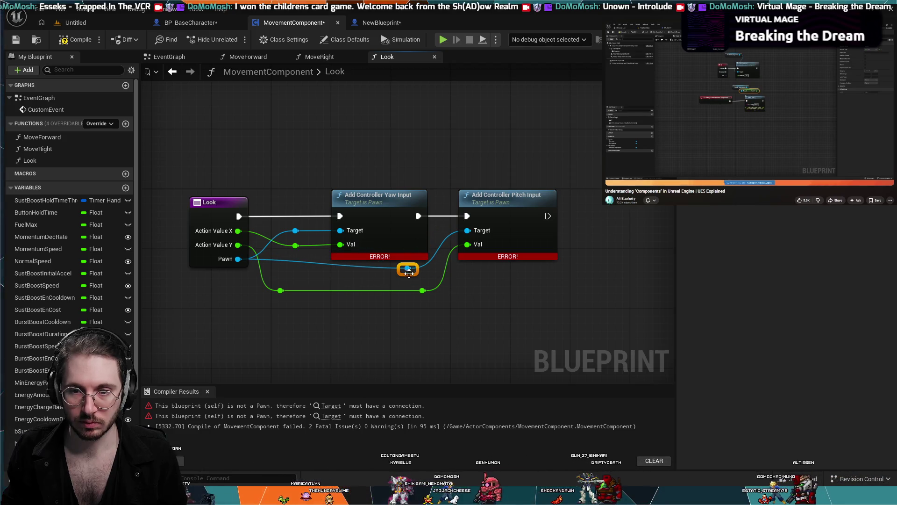
{"action": "double_click", "coordinate": [294, 262]}
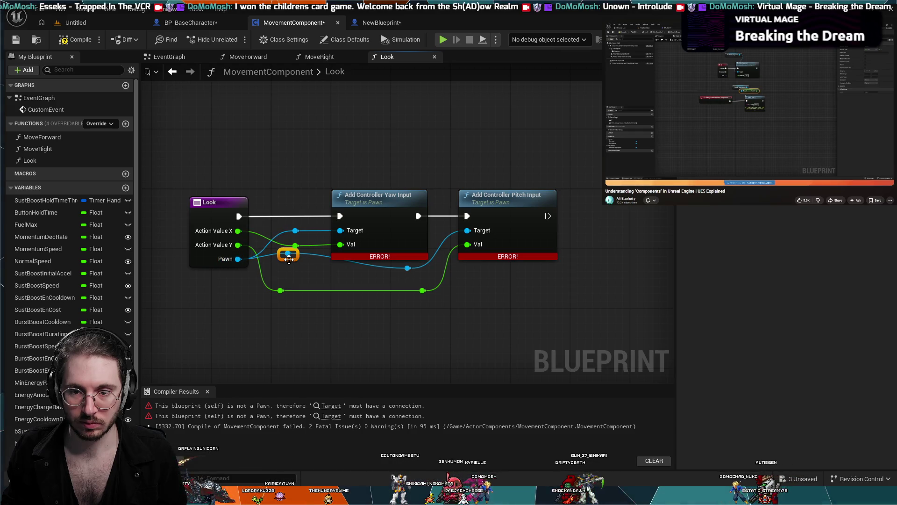
{"action": "left_click_drag", "start_coordinate": [294, 269], "coordinate": [296, 281]}
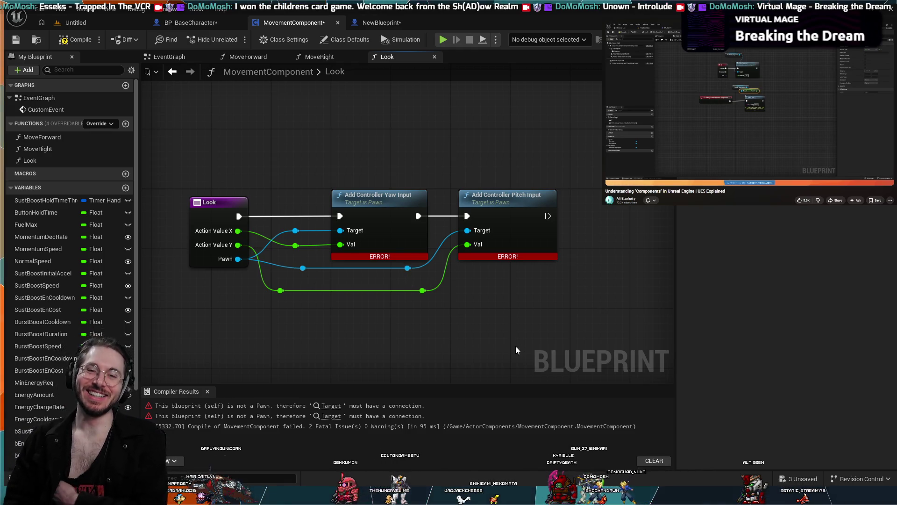
Compile MovementComponent and bring up BP_BaseCharacter's event graph.
{"action": "scroll", "coordinate": [464, 330], "scroll_direction": "down", "scroll_amount": 2}
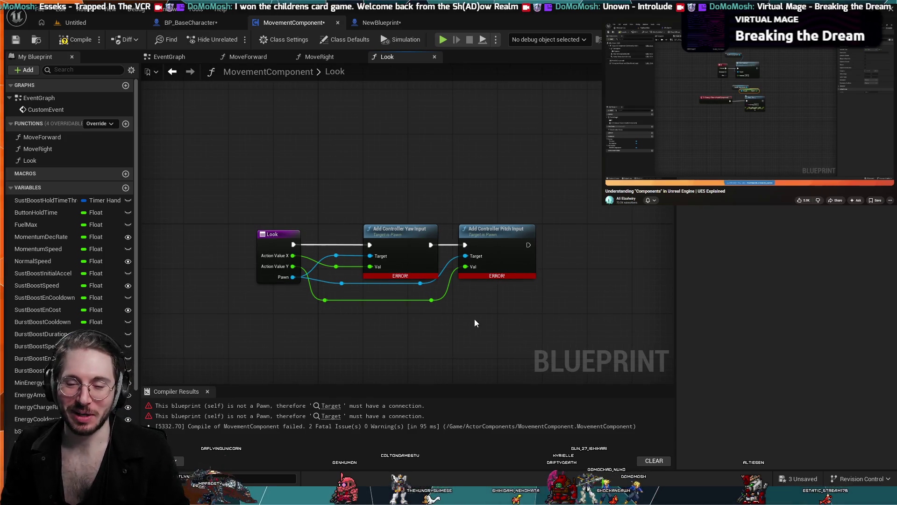
{"action": "scroll", "coordinate": [495, 288], "scroll_direction": "down", "scroll_amount": 1}
{"action": "left_click", "coordinate": [75, 40]}
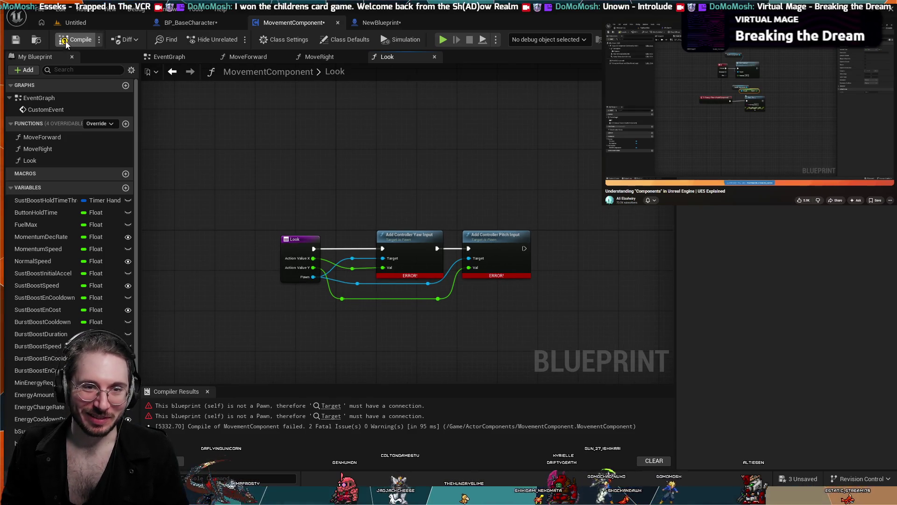
{"action": "left_click", "coordinate": [195, 23]}
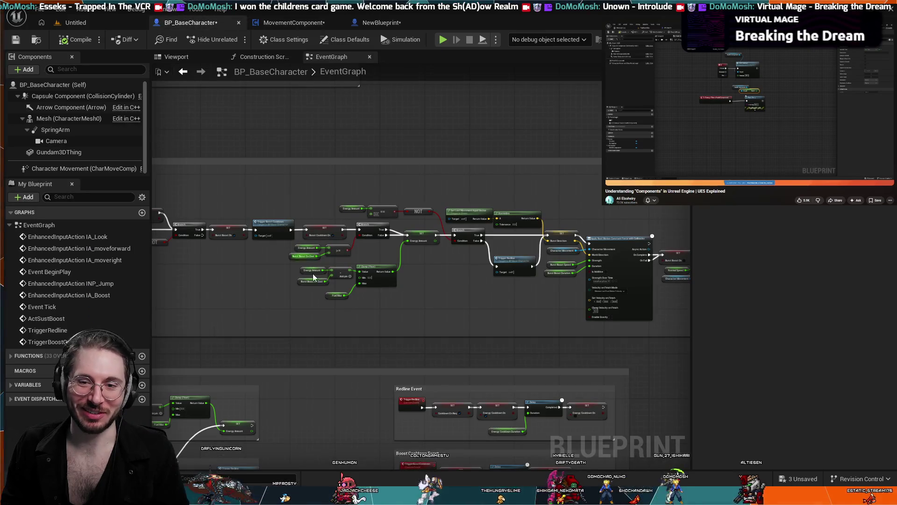
Pan and zoom through BP_BaseCharacter's boost drain and Burst Boost logic.
{"action": "scroll", "coordinate": [330, 307], "scroll_direction": "up", "scroll_amount": 4}
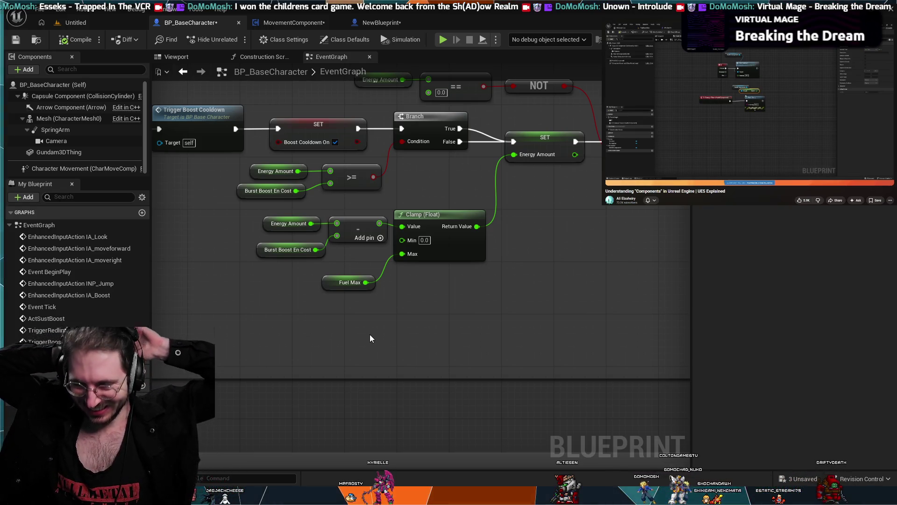
{"action": "scroll", "coordinate": [364, 334], "scroll_direction": "down", "scroll_amount": 3}
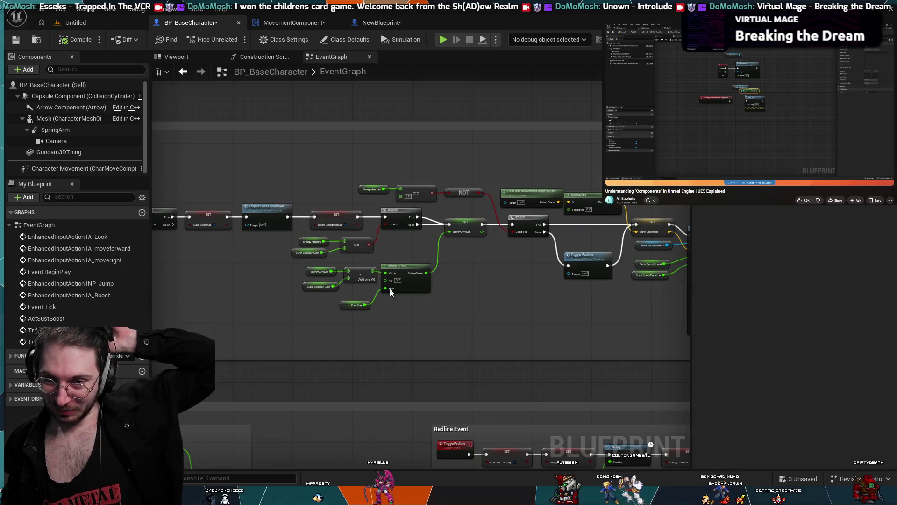
{"action": "mouse_move", "coordinate": [384, 193]}
{"action": "left_mouse_down"}
{"action": "mouse_move", "coordinate": [443, 153]}
{"action": "mouse_move", "coordinate": [503, 140]}
{"action": "mouse_move", "coordinate": [585, 180]}
{"action": "left_mouse_up"}
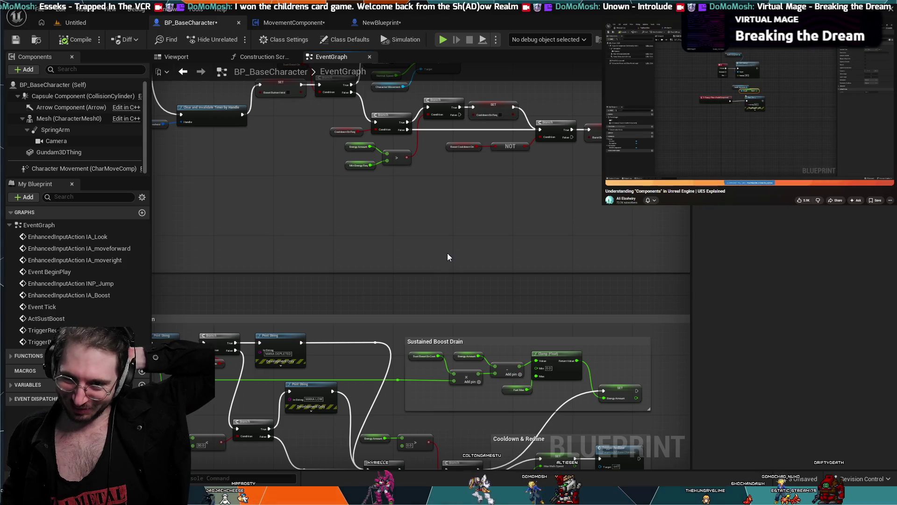
{"action": "scroll", "coordinate": [448, 253], "scroll_direction": "up", "scroll_amount": 3}
{"action": "scroll", "coordinate": [444, 253], "scroll_direction": "down", "scroll_amount": 3}
{"action": "mouse_move", "coordinate": [445, 248]}
{"action": "left_mouse_down"}
{"action": "mouse_move", "coordinate": [477, 201]}
{"action": "mouse_move", "coordinate": [475, 295]}
{"action": "mouse_move", "coordinate": [442, 351]}
{"action": "mouse_move", "coordinate": [425, 270]}
{"action": "mouse_move", "coordinate": [438, 145]}
{"action": "left_mouse_up"}
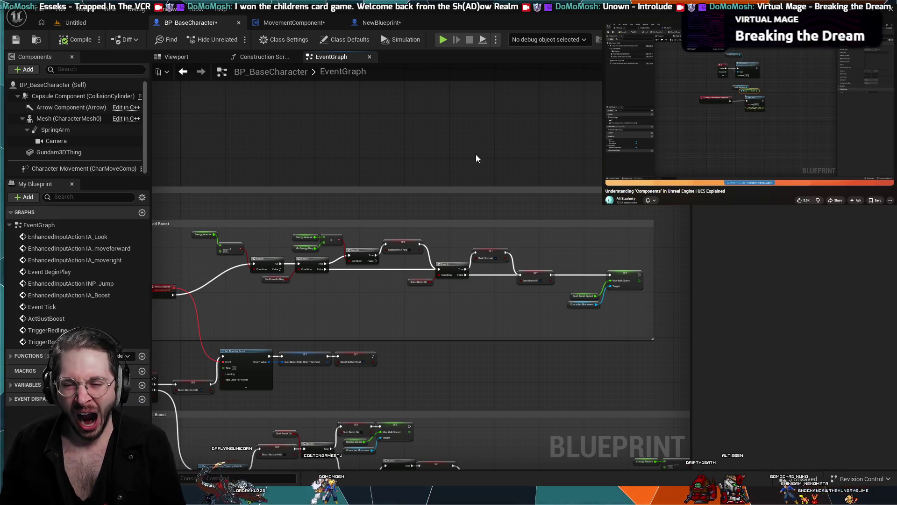
{"action": "scroll", "coordinate": [416, 326], "scroll_direction": "up", "scroll_amount": 1}
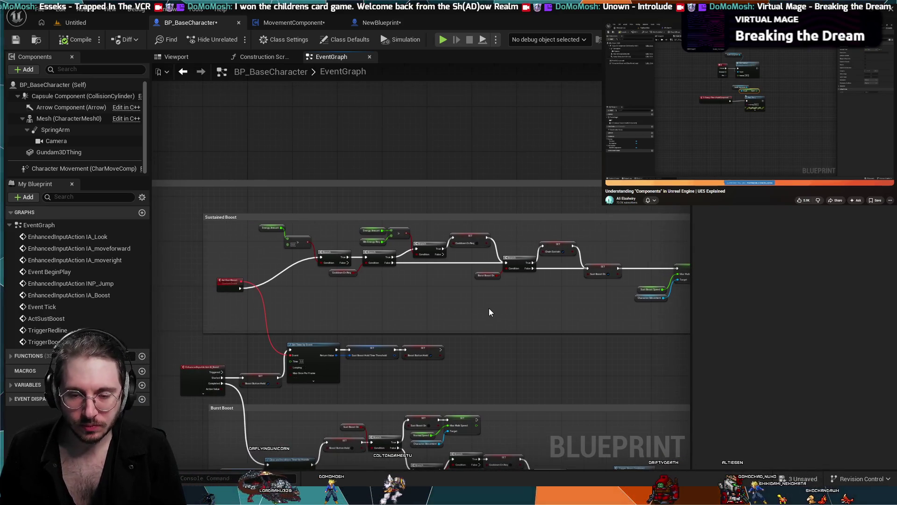
{"action": "scroll", "coordinate": [489, 307], "scroll_direction": "up", "scroll_amount": 2}
{"action": "scroll", "coordinate": [546, 299], "scroll_direction": "down", "scroll_amount": 1}
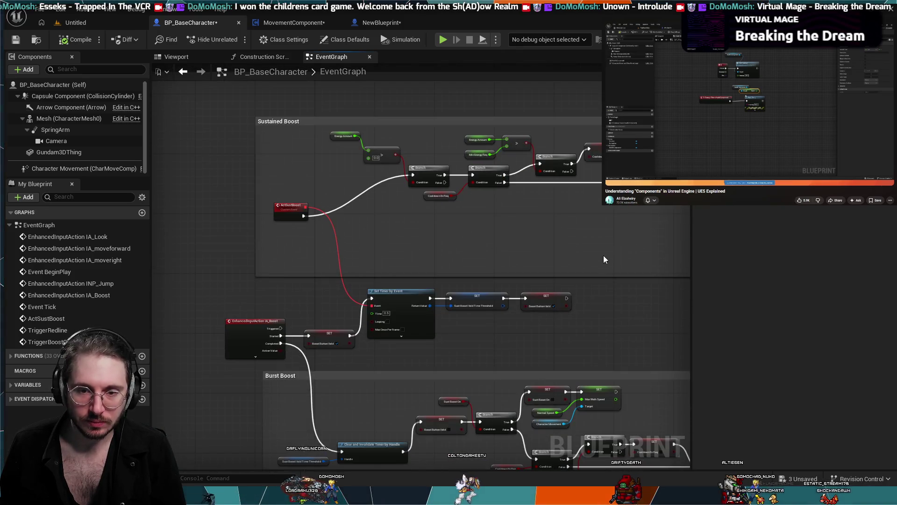
{"action": "scroll", "coordinate": [568, 255], "scroll_direction": "up", "scroll_amount": 1}
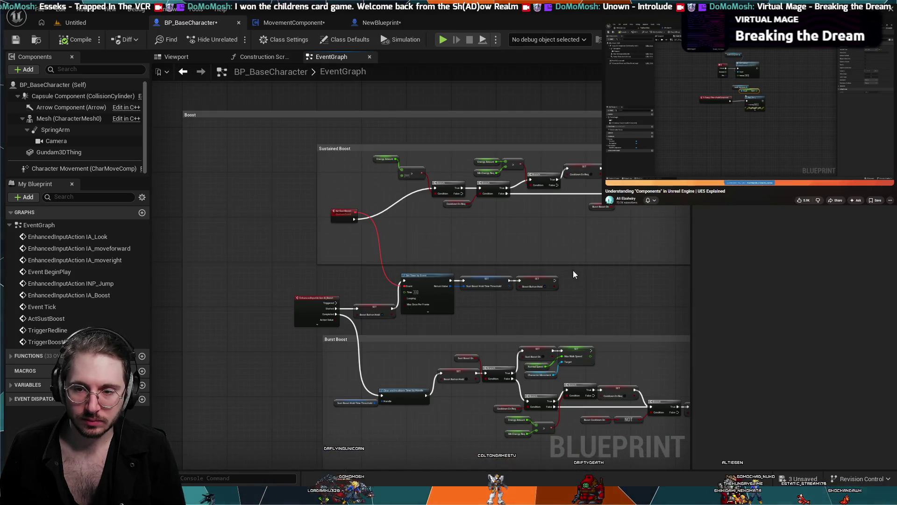
{"action": "scroll", "coordinate": [568, 255], "scroll_direction": "down", "scroll_amount": 2}
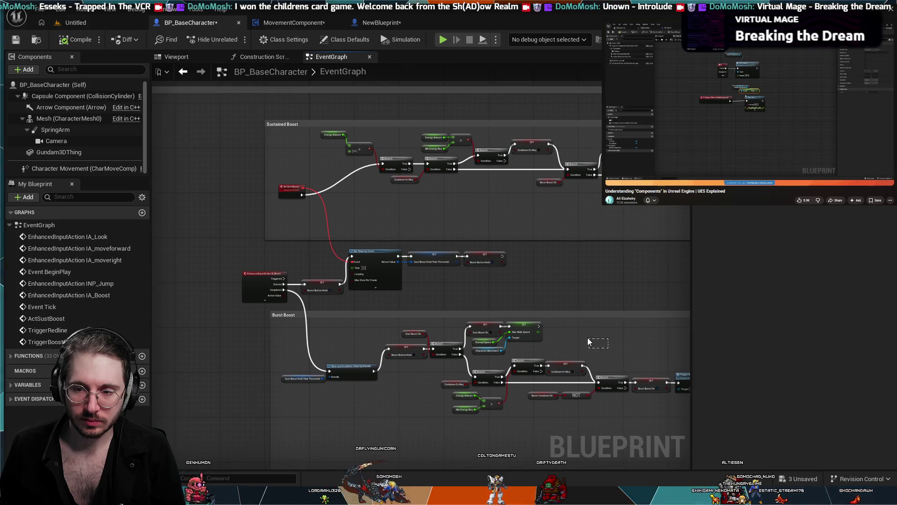
{"action": "left_click_drag", "start_coordinate": [604, 291], "coordinate": [535, 243]}
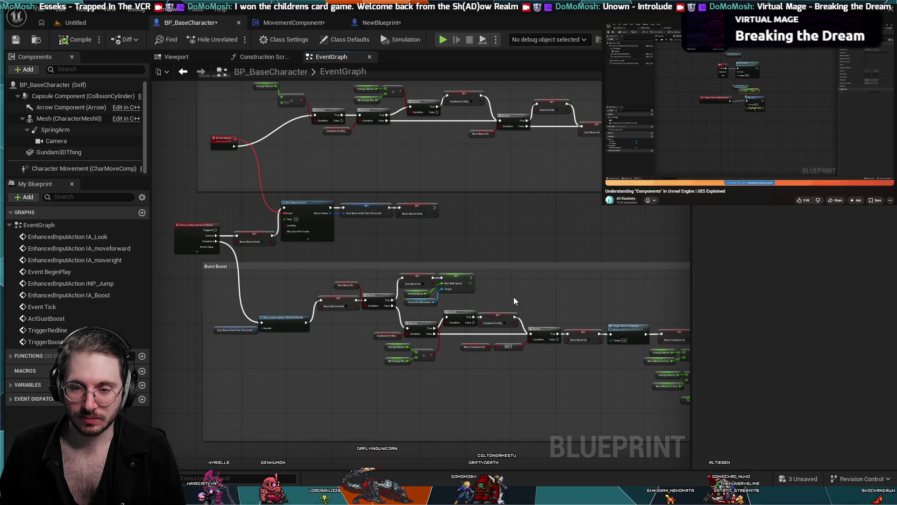
{"action": "left_click_drag", "start_coordinate": [520, 294], "coordinate": [450, 269]}
{"action": "mouse_move", "coordinate": [473, 204]}
{"action": "left_mouse_down"}
{"action": "mouse_move", "coordinate": [410, 247]}
{"action": "mouse_move", "coordinate": [529, 237]}
{"action": "left_mouse_up"}
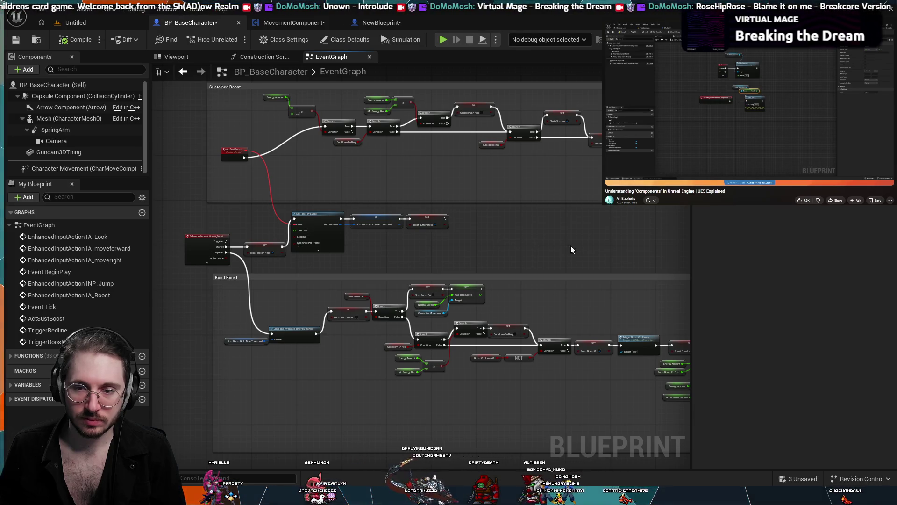
{"action": "mouse_move", "coordinate": [582, 303]}
{"action": "left_mouse_down"}
{"action": "mouse_move", "coordinate": [497, 227]}
{"action": "mouse_move", "coordinate": [443, 211]}
{"action": "mouse_move", "coordinate": [478, 170]}
{"action": "left_mouse_up"}
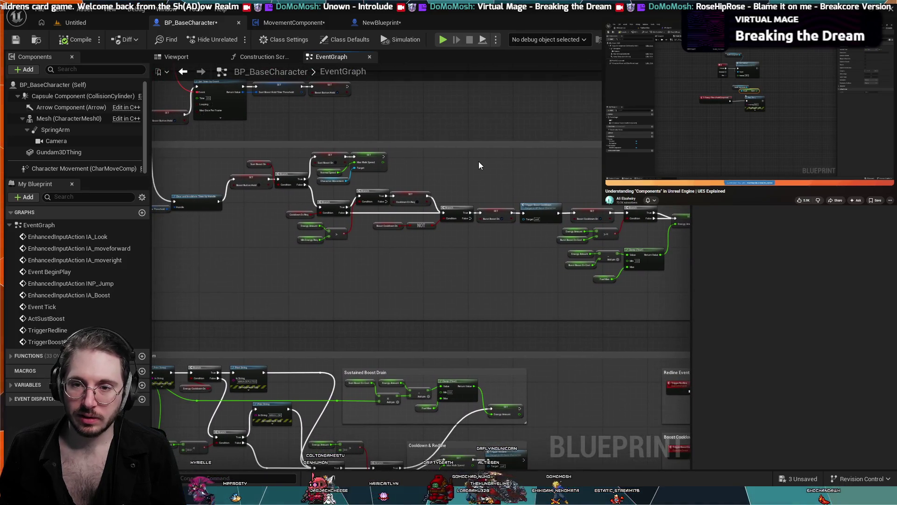
Pan across the remaining event sections: energy, Basic Movement, Redline and Boost Cooldown.
{"action": "scroll", "coordinate": [511, 133], "scroll_direction": "down", "scroll_amount": 1}
{"action": "scroll", "coordinate": [511, 133], "scroll_direction": "up", "scroll_amount": 1}
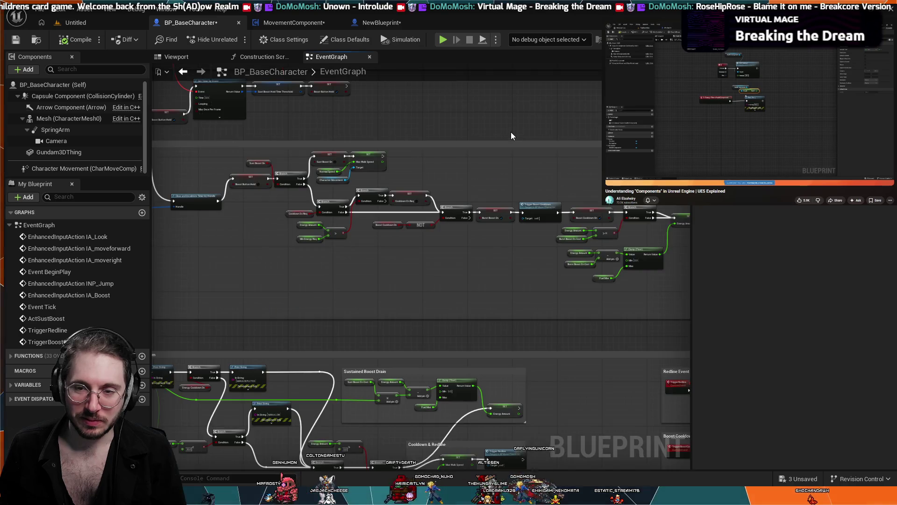
{"action": "scroll", "coordinate": [481, 176], "scroll_direction": "up", "scroll_amount": 1}
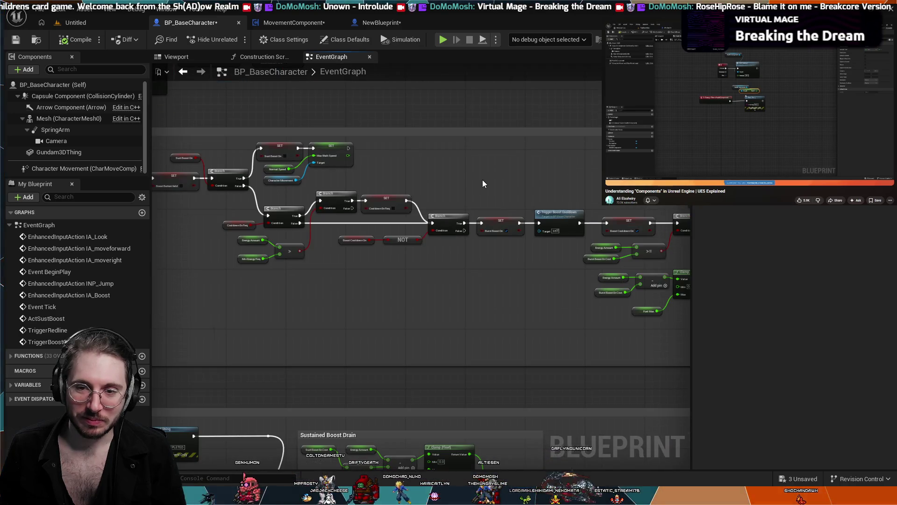
{"action": "scroll", "coordinate": [483, 179], "scroll_direction": "up", "scroll_amount": 1}
{"action": "scroll", "coordinate": [417, 176], "scroll_direction": "down", "scroll_amount": 2}
{"action": "scroll", "coordinate": [432, 165], "scroll_direction": "down", "scroll_amount": 1}
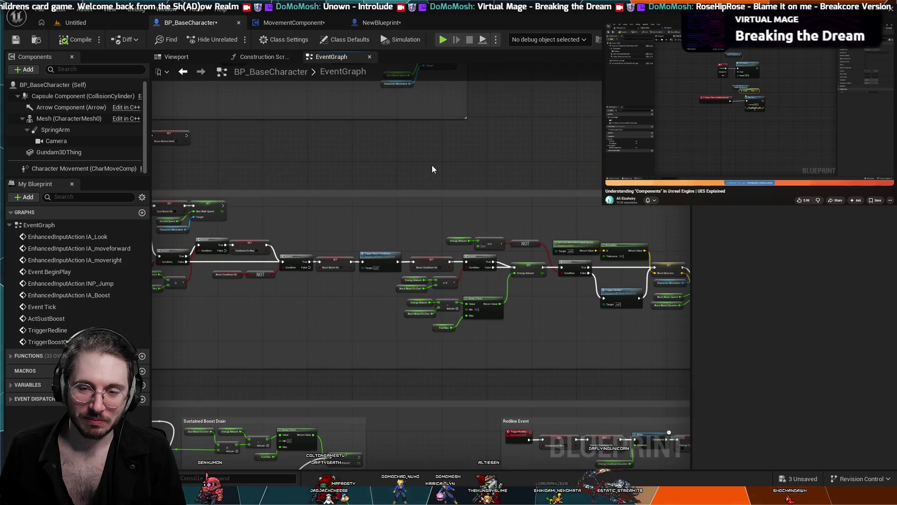
{"action": "scroll", "coordinate": [514, 152], "scroll_direction": "down", "scroll_amount": 1}
{"action": "left_click_drag", "start_coordinate": [599, 152], "coordinate": [498, 169]}
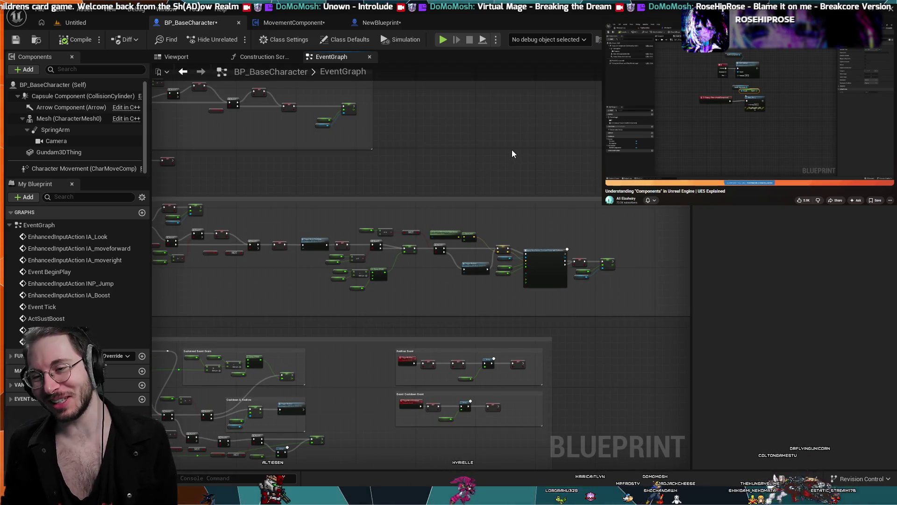
{"action": "mouse_move", "coordinate": [512, 149]}
{"action": "left_mouse_down"}
{"action": "mouse_move", "coordinate": [449, 143]}
{"action": "mouse_move", "coordinate": [524, 59]}
{"action": "mouse_move", "coordinate": [327, 163]}
{"action": "left_mouse_up"}
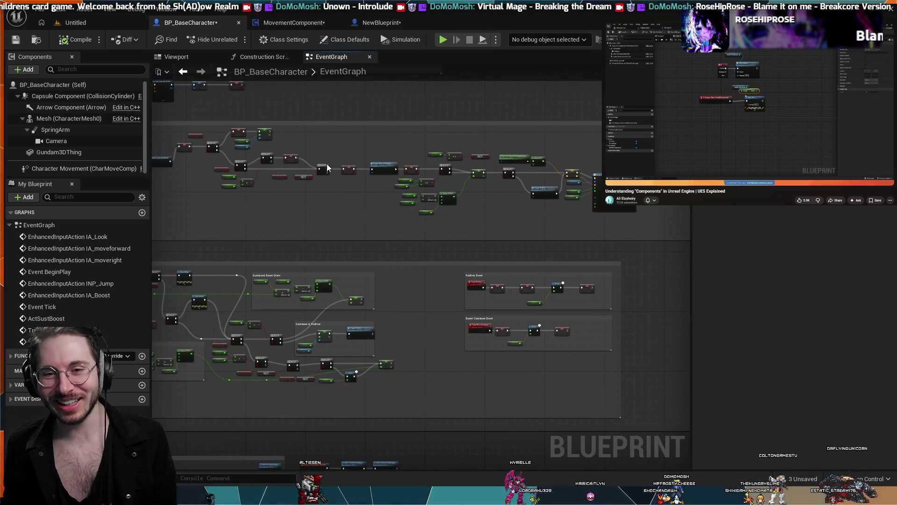
{"action": "left_click_drag", "start_coordinate": [321, 242], "coordinate": [338, 233]}
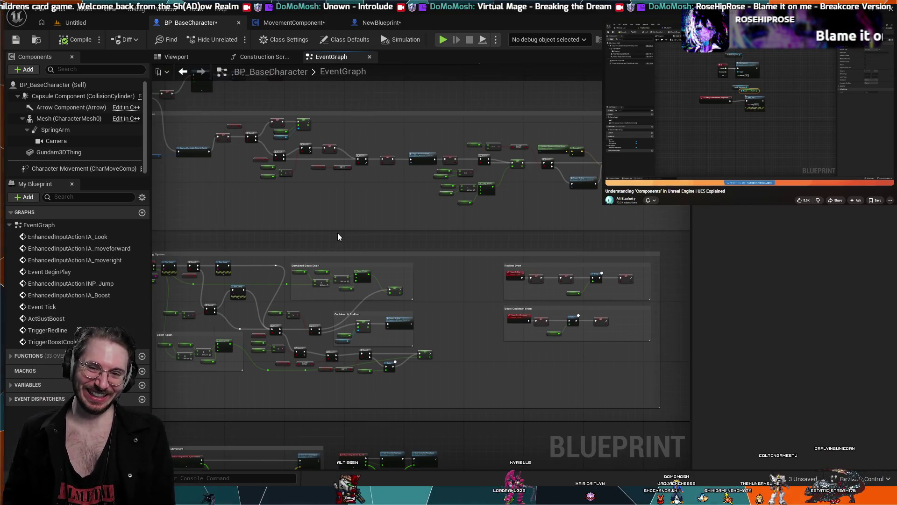
{"action": "left_click_drag", "start_coordinate": [323, 248], "coordinate": [403, 267]}
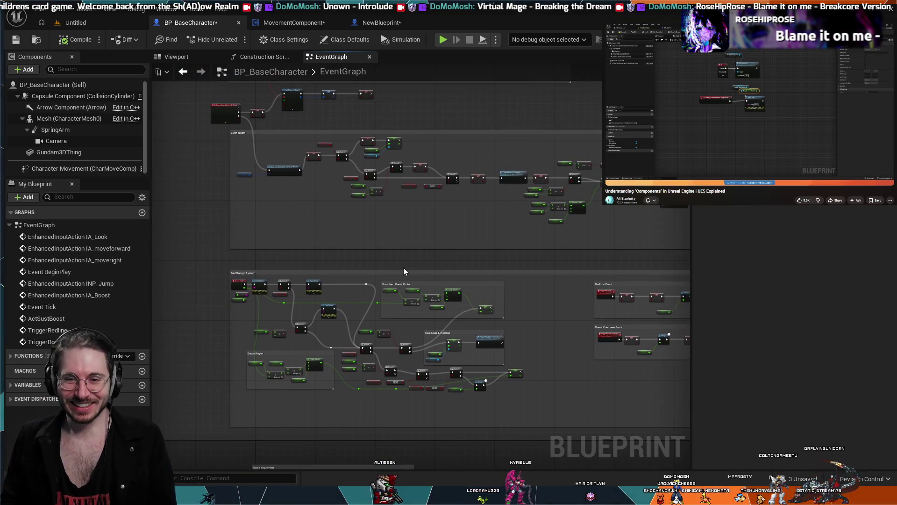
{"action": "mouse_move", "coordinate": [404, 111]}
{"action": "left_mouse_down"}
{"action": "mouse_move", "coordinate": [360, 174]}
{"action": "mouse_move", "coordinate": [399, 192]}
{"action": "mouse_move", "coordinate": [399, 225]}
{"action": "mouse_move", "coordinate": [470, 240]}
{"action": "mouse_move", "coordinate": [437, 221]}
{"action": "mouse_move", "coordinate": [549, 271]}
{"action": "mouse_move", "coordinate": [543, 286]}
{"action": "mouse_move", "coordinate": [376, 254]}
{"action": "mouse_move", "coordinate": [449, 331]}
{"action": "mouse_move", "coordinate": [451, 293]}
{"action": "left_mouse_up"}
{"action": "left_click_drag", "start_coordinate": [412, 346], "coordinate": [396, 378]}
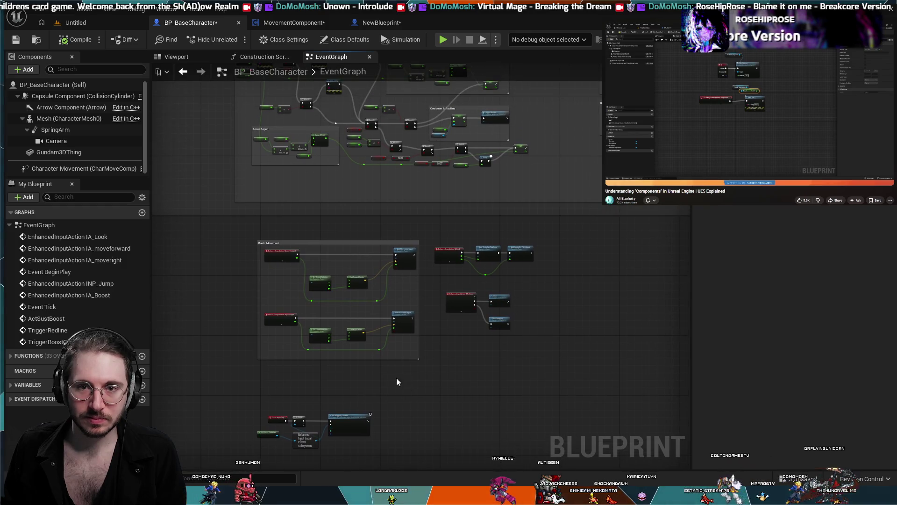
{"action": "left_click_drag", "start_coordinate": [231, 190], "coordinate": [242, 267]}
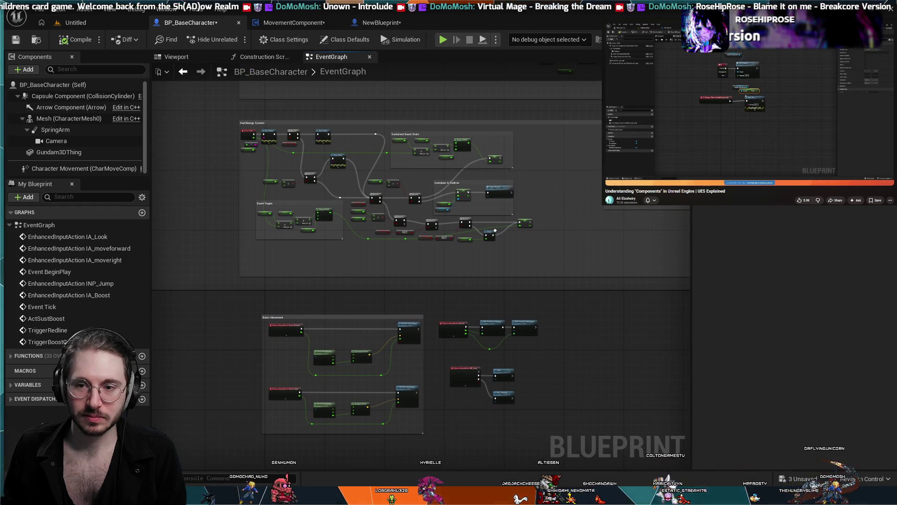
{"action": "left_click_drag", "start_coordinate": [354, 112], "coordinate": [229, 274]}
{"action": "left_click", "coordinate": [384, 23]}
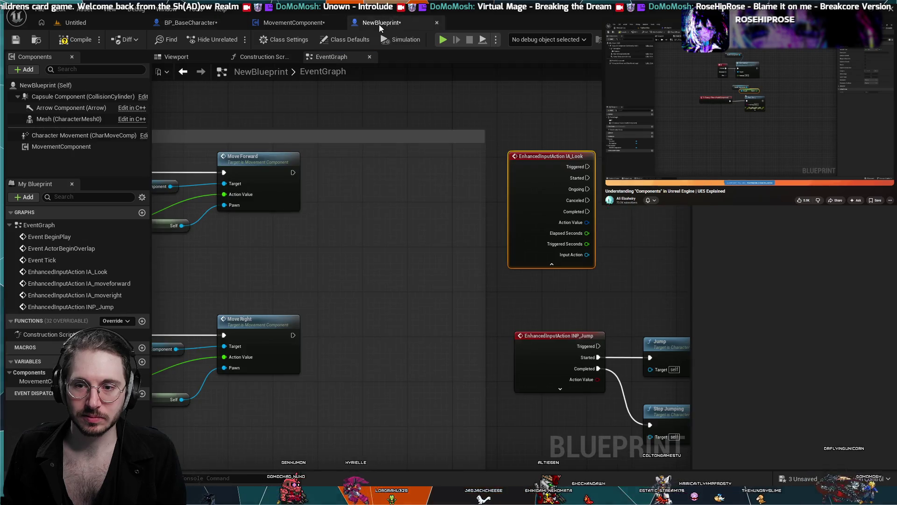
{"action": "mouse_move", "coordinate": [370, 223]}
{"action": "left_mouse_down"}
{"action": "mouse_move", "coordinate": [317, 201]}
{"action": "mouse_move", "coordinate": [304, 240]}
{"action": "mouse_move", "coordinate": [243, 217]}
{"action": "mouse_move", "coordinate": [615, 220]}
{"action": "mouse_move", "coordinate": [601, 196]}
{"action": "mouse_move", "coordinate": [477, 206]}
{"action": "mouse_move", "coordinate": [358, 195]}
{"action": "left_mouse_up"}
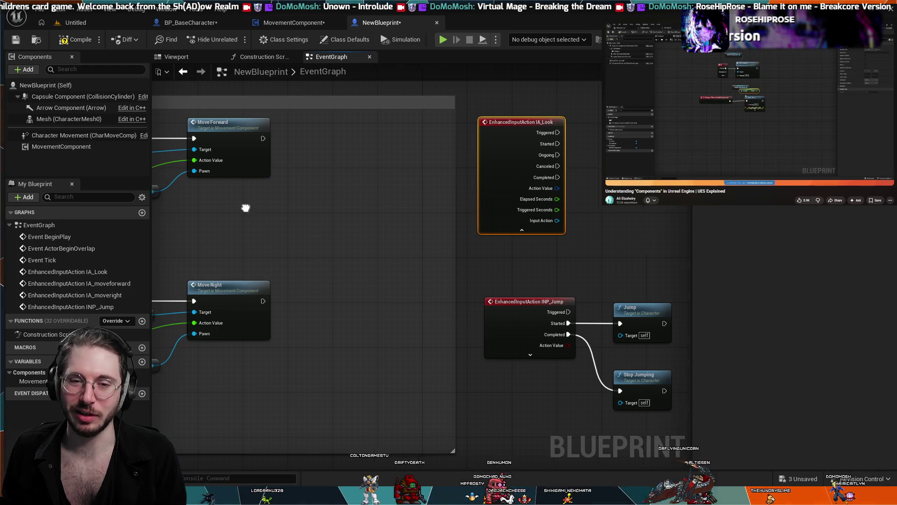
{"action": "mouse_move", "coordinate": [244, 208]}
{"action": "left_mouse_down"}
{"action": "mouse_move", "coordinate": [441, 192]}
{"action": "mouse_move", "coordinate": [463, 223]}
{"action": "mouse_move", "coordinate": [514, 195]}
{"action": "mouse_move", "coordinate": [385, 179]}
{"action": "mouse_move", "coordinate": [388, 157]}
{"action": "mouse_move", "coordinate": [366, 161]}
{"action": "mouse_move", "coordinate": [338, 185]}
{"action": "left_mouse_up"}
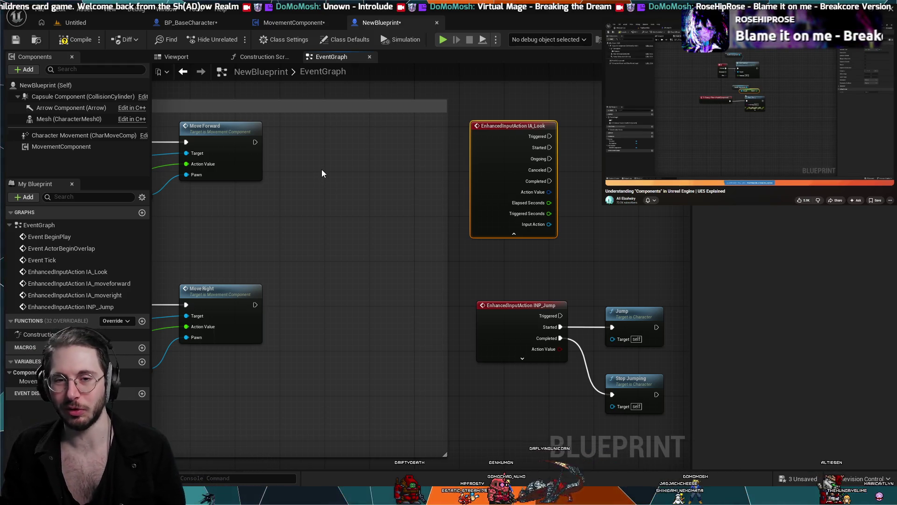
{"action": "mouse_move", "coordinate": [322, 174]}
{"action": "left_mouse_down"}
{"action": "mouse_move", "coordinate": [345, 161]}
{"action": "mouse_move", "coordinate": [453, 174]}
{"action": "left_mouse_up"}
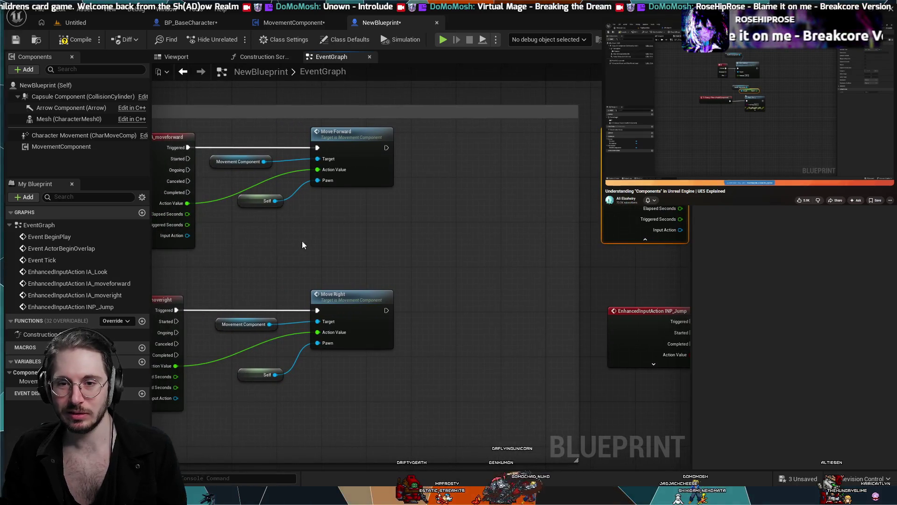
{"action": "mouse_move", "coordinate": [302, 241]}
{"action": "left_mouse_down"}
{"action": "mouse_move", "coordinate": [493, 238]}
{"action": "mouse_move", "coordinate": [452, 239]}
{"action": "left_mouse_up"}
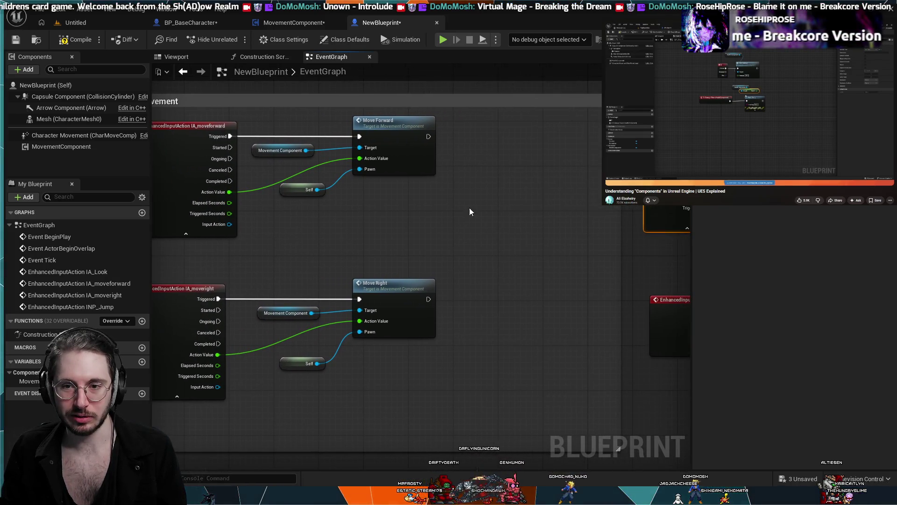
{"action": "mouse_move", "coordinate": [469, 208]}
{"action": "left_mouse_down"}
{"action": "mouse_move", "coordinate": [297, 254]}
{"action": "mouse_move", "coordinate": [236, 251]}
{"action": "mouse_move", "coordinate": [268, 230]}
{"action": "left_mouse_up"}
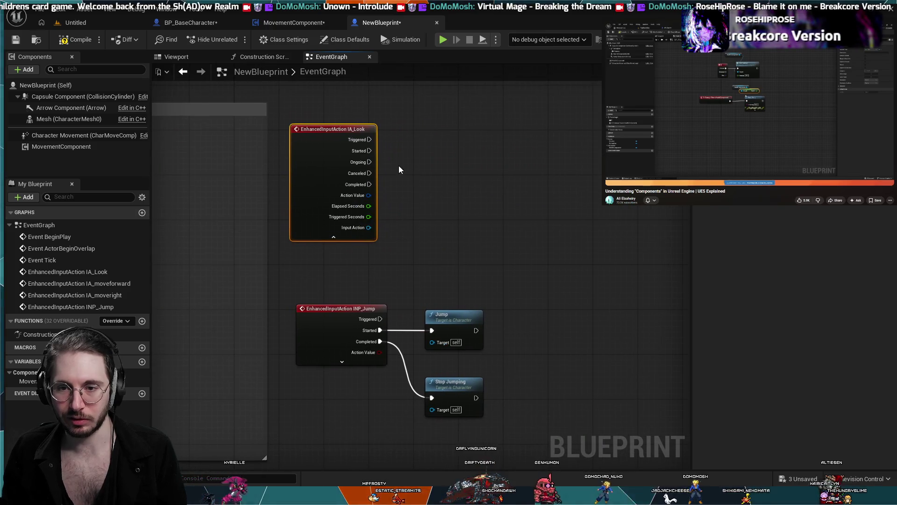
{"action": "mouse_move", "coordinate": [182, 192]}
{"action": "left_mouse_down"}
{"action": "mouse_move", "coordinate": [486, 164]}
{"action": "mouse_move", "coordinate": [217, 202]}
{"action": "left_mouse_up"}
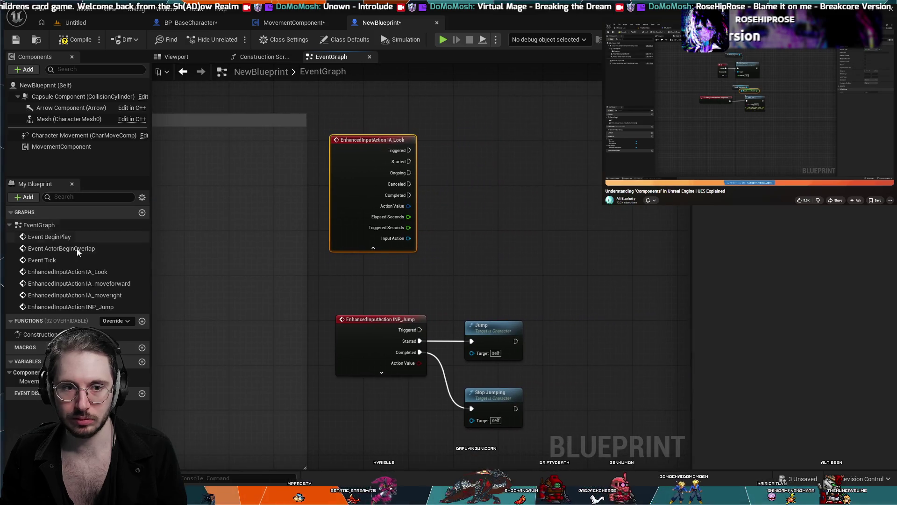
{"action": "mouse_move", "coordinate": [531, 210]}
{"action": "left_mouse_down"}
{"action": "mouse_move", "coordinate": [335, 266]}
{"action": "mouse_move", "coordinate": [402, 223]}
{"action": "left_mouse_up"}
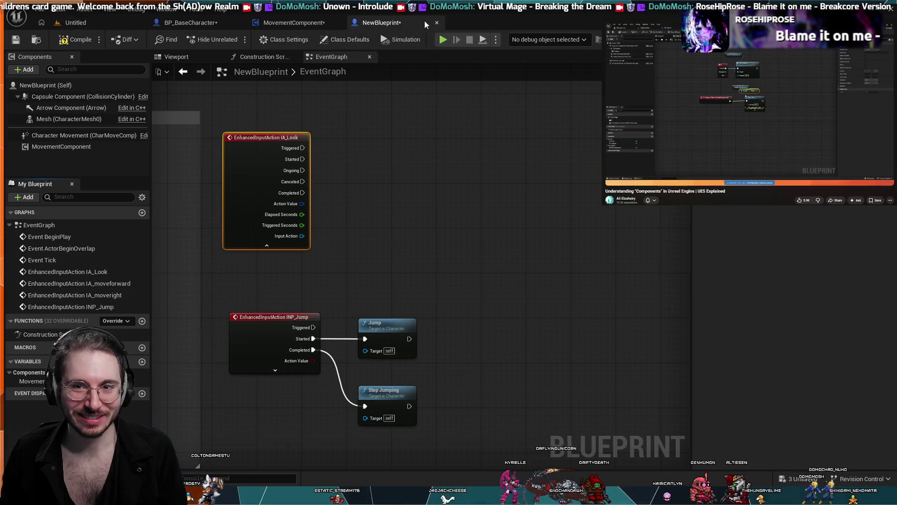
{"action": "left_click", "coordinate": [281, 21]}
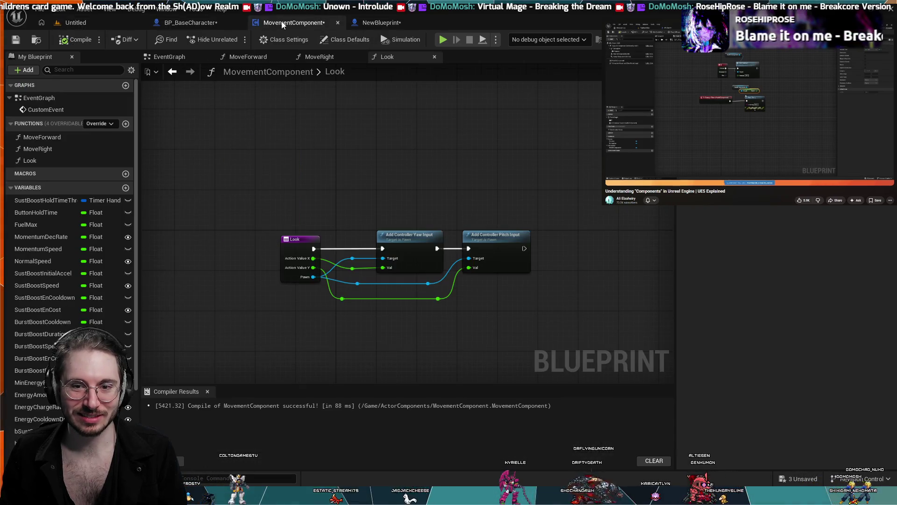
{"action": "left_click", "coordinate": [381, 22]}
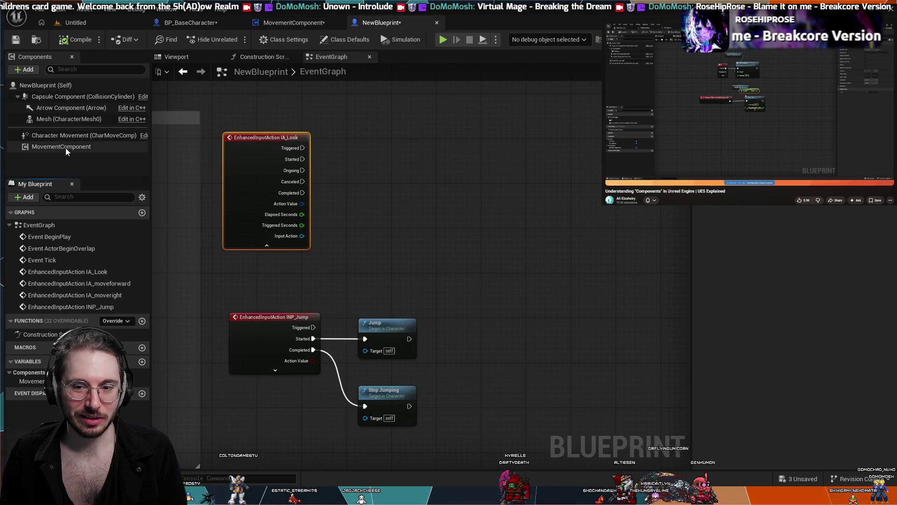
Place a MovementComponent reference beside IA_Look, add its Look call, and wire Action Value.
{"action": "left_click_drag", "start_coordinate": [274, 154], "coordinate": [506, 143]}
{"action": "scroll", "coordinate": [352, 260], "scroll_direction": "down", "scroll_amount": 3}
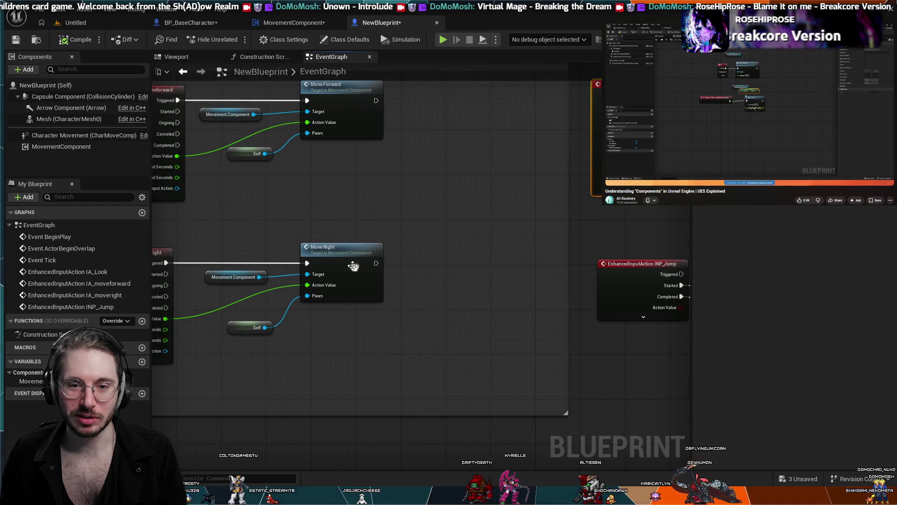
{"action": "scroll", "coordinate": [398, 283], "scroll_direction": "up", "scroll_amount": 3}
{"action": "left_click_drag", "start_coordinate": [399, 283], "coordinate": [232, 268]}
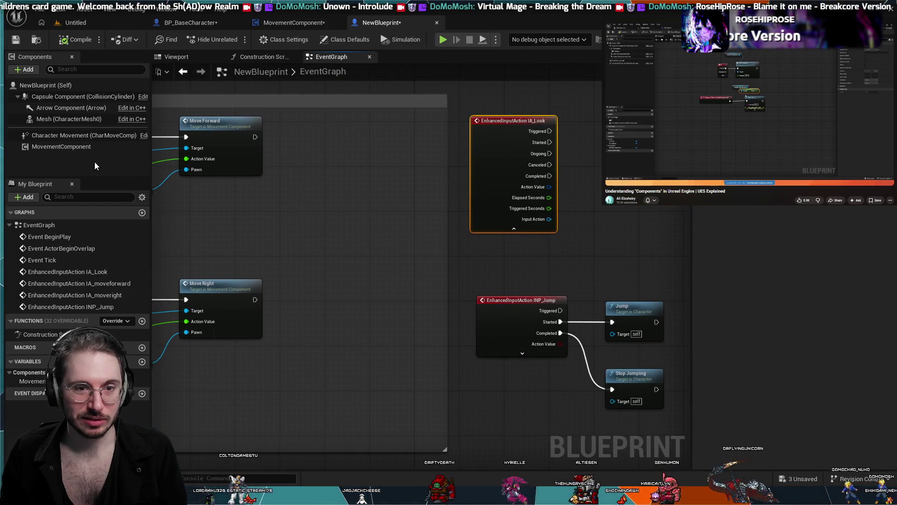
{"action": "left_click", "coordinate": [60, 148]}
{"action": "left_click_drag", "start_coordinate": [587, 164], "coordinate": [587, 163]}
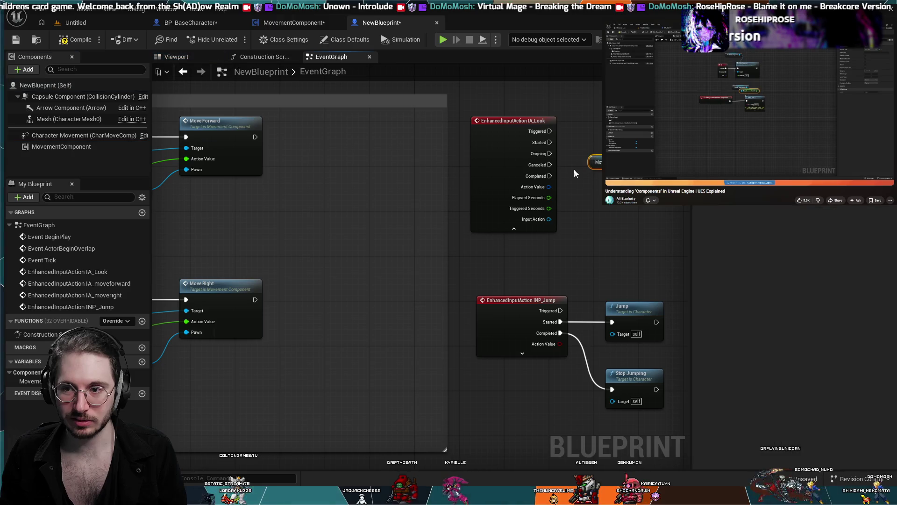
{"action": "mouse_move", "coordinate": [632, 134]}
{"action": "left_mouse_down"}
{"action": "mouse_move", "coordinate": [480, 171]}
{"action": "mouse_move", "coordinate": [508, 195]}
{"action": "mouse_move", "coordinate": [525, 184]}
{"action": "left_mouse_up"}
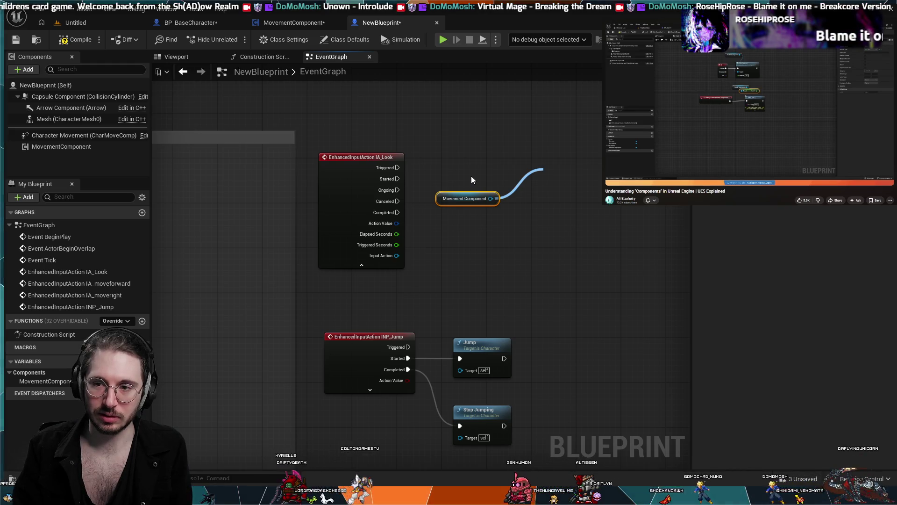
{"action": "key", "text": "Return"}
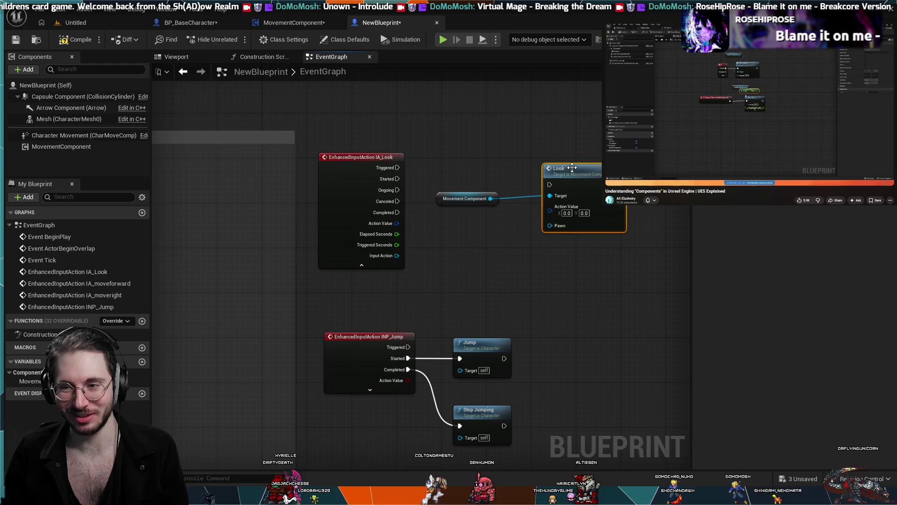
{"action": "left_click_drag", "start_coordinate": [572, 169], "coordinate": [568, 152]}
{"action": "mouse_move", "coordinate": [397, 223]}
{"action": "left_mouse_down"}
{"action": "mouse_move", "coordinate": [527, 210]}
{"action": "mouse_move", "coordinate": [544, 193]}
{"action": "left_mouse_up"}
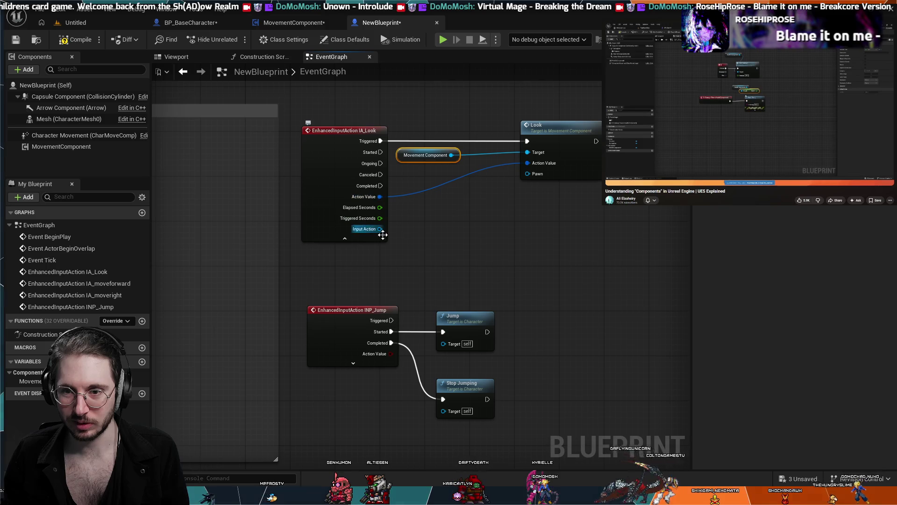
Paste a Self node to feed the Look call's Pawn input.
{"action": "double_click", "coordinate": [80, 283]}
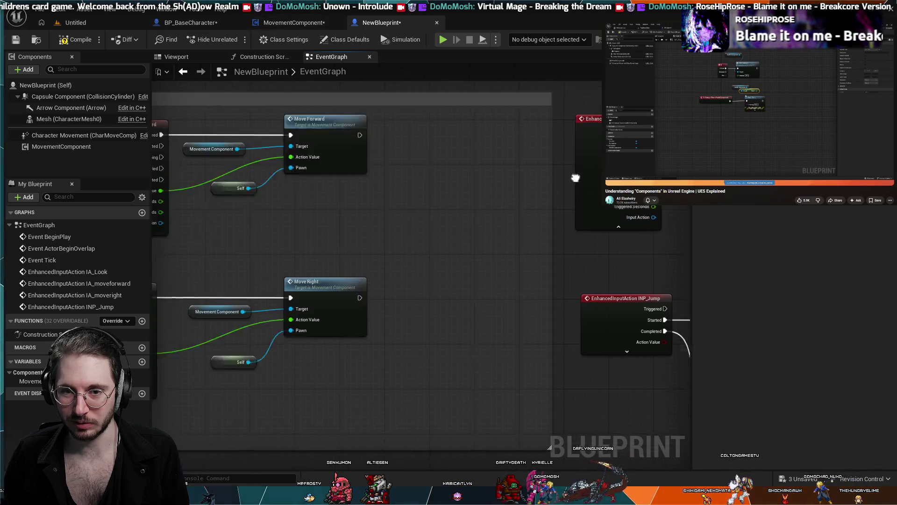
{"action": "left_click_drag", "start_coordinate": [690, 184], "coordinate": [407, 191]}
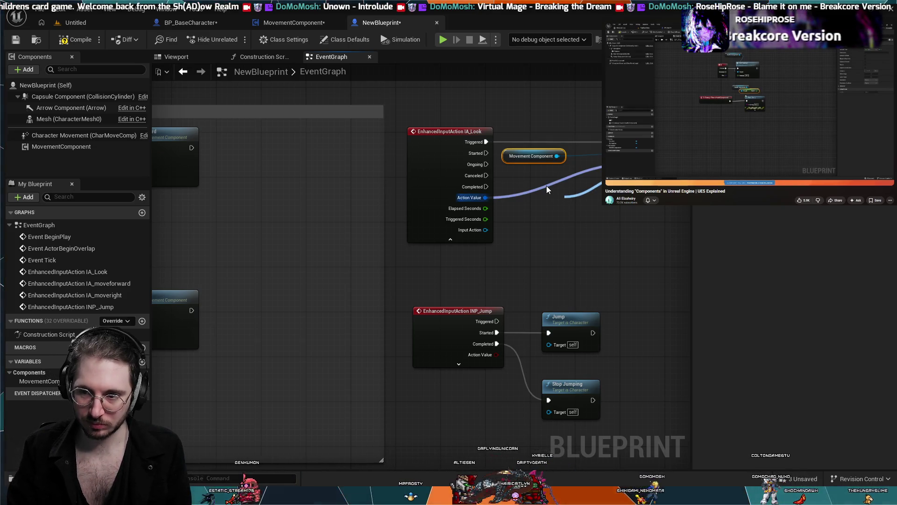
{"action": "key", "text": "ctrl+v"}
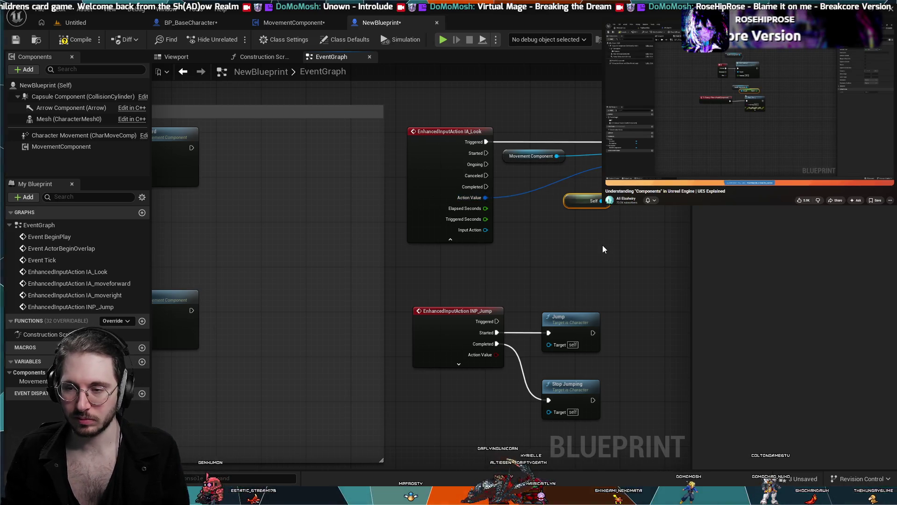
{"action": "mouse_move", "coordinate": [615, 231]}
{"action": "left_mouse_down"}
{"action": "mouse_move", "coordinate": [520, 249]}
{"action": "mouse_move", "coordinate": [465, 226]}
{"action": "left_mouse_up"}
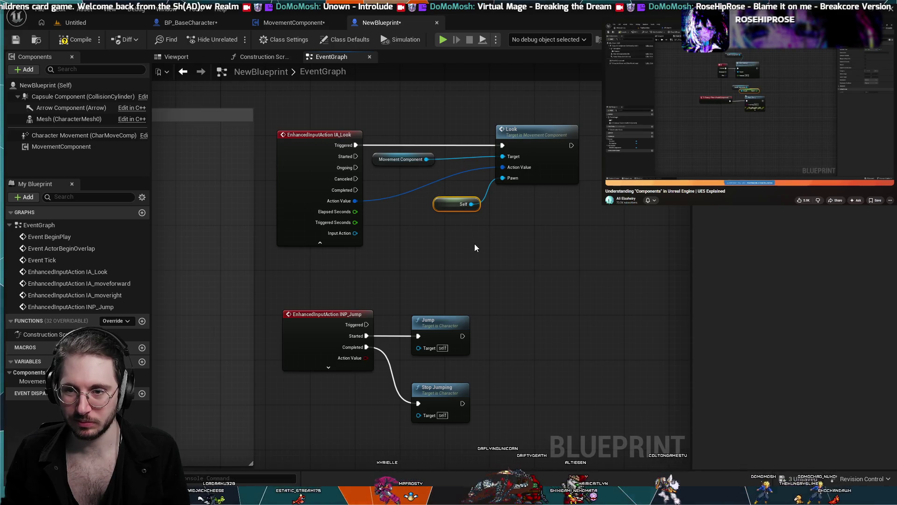
{"action": "mouse_move", "coordinate": [436, 252]}
{"action": "left_mouse_down"}
{"action": "mouse_move", "coordinate": [461, 248]}
{"action": "mouse_move", "coordinate": [432, 270]}
{"action": "mouse_move", "coordinate": [447, 260]}
{"action": "mouse_move", "coordinate": [632, 240]}
{"action": "mouse_move", "coordinate": [416, 249]}
{"action": "left_mouse_up"}
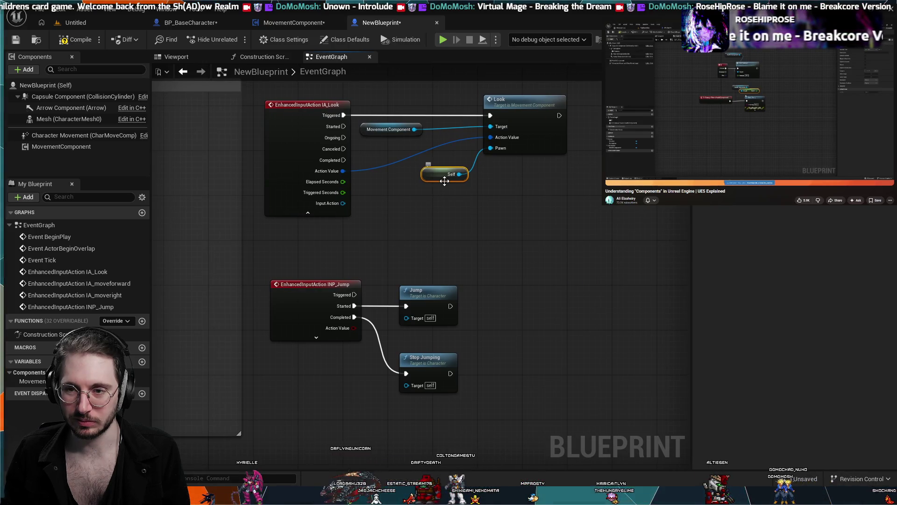
{"action": "left_click_drag", "start_coordinate": [438, 179], "coordinate": [432, 178]}
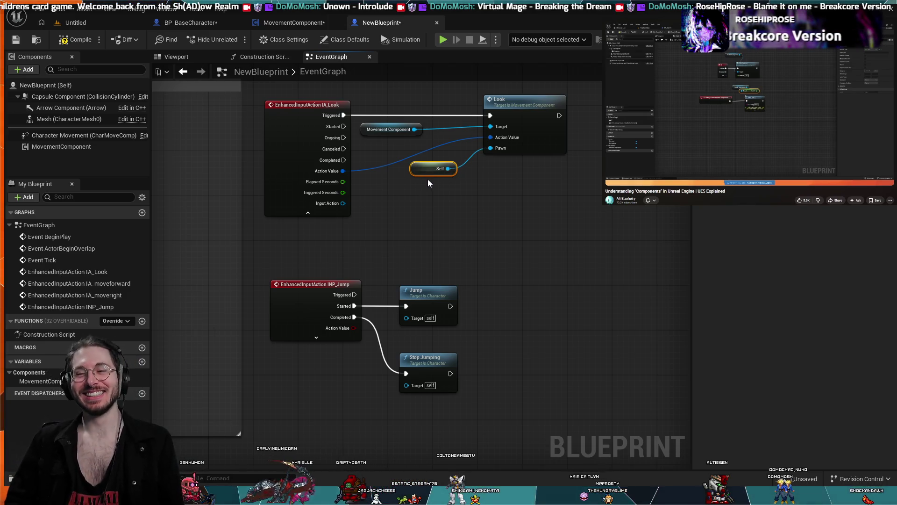
Align the Self node beside the Look call and recenter the graph on the events.
{"action": "scroll", "coordinate": [403, 219], "scroll_direction": "down", "scroll_amount": 1}
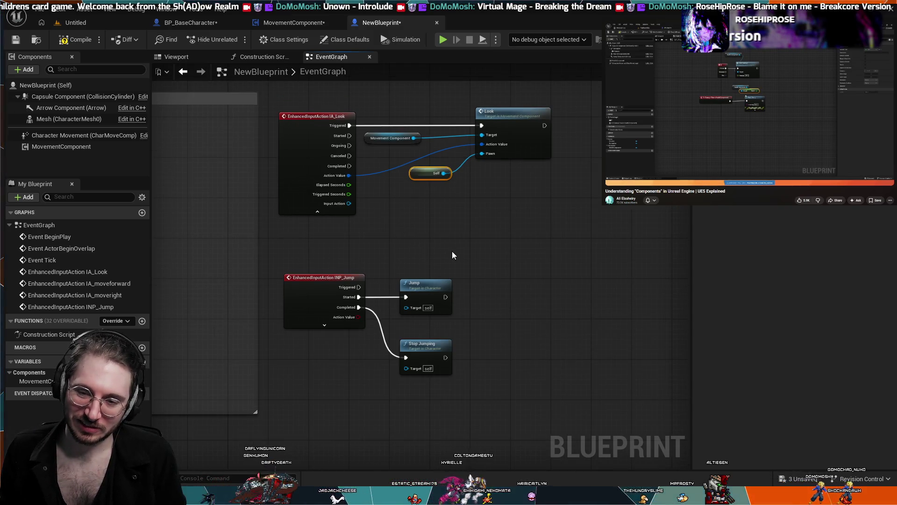
{"action": "scroll", "coordinate": [479, 221], "scroll_direction": "down", "scroll_amount": 2}
{"action": "scroll", "coordinate": [478, 220], "scroll_direction": "up", "scroll_amount": 4}
{"action": "mouse_move", "coordinate": [476, 225]}
{"action": "left_mouse_down"}
{"action": "mouse_move", "coordinate": [492, 205]}
{"action": "mouse_move", "coordinate": [475, 219]}
{"action": "left_mouse_up"}
{"action": "scroll", "coordinate": [493, 206], "scroll_direction": "down", "scroll_amount": 1}
{"action": "left_click_drag", "start_coordinate": [464, 139], "coordinate": [470, 146]}
{"action": "left_click", "coordinate": [424, 200]}
{"action": "mouse_move", "coordinate": [424, 201]}
{"action": "left_mouse_down"}
{"action": "mouse_move", "coordinate": [461, 238]}
{"action": "mouse_move", "coordinate": [461, 267]}
{"action": "mouse_move", "coordinate": [483, 177]}
{"action": "mouse_move", "coordinate": [450, 175]}
{"action": "mouse_move", "coordinate": [472, 314]}
{"action": "left_mouse_up"}
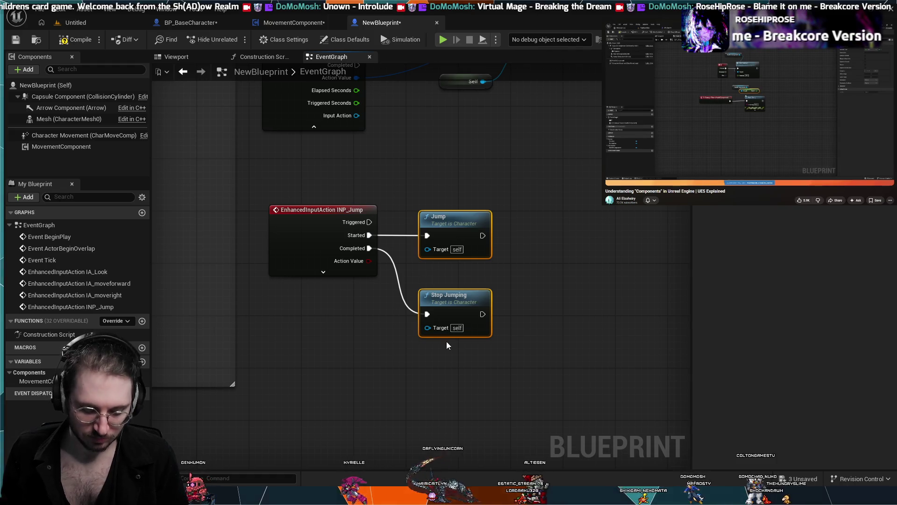
Deselect the Jump and Stop Jumping nodes and compare the IA_Look setup with Basic Movement.
{"action": "left_click", "coordinate": [469, 188]}
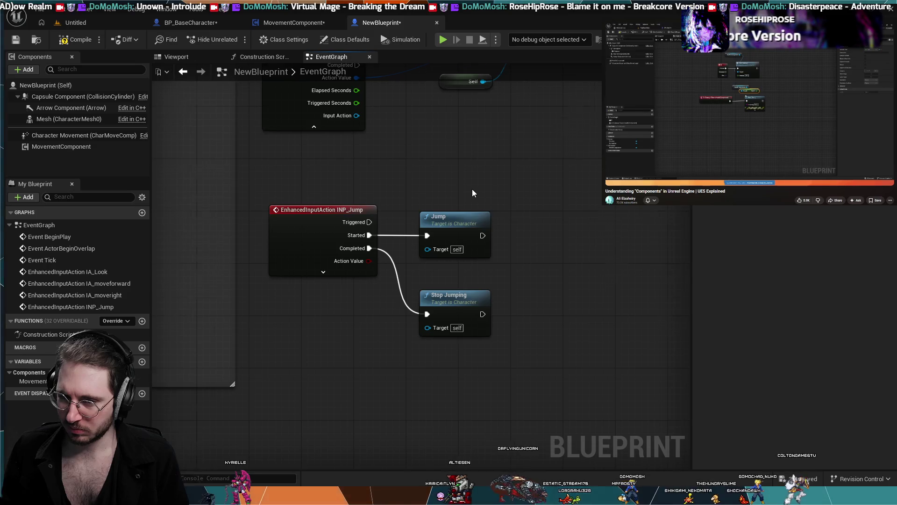
{"action": "scroll", "coordinate": [472, 189], "scroll_direction": "down", "scroll_amount": 3}
{"action": "left_click_drag", "start_coordinate": [274, 215], "coordinate": [510, 255]}
{"action": "scroll", "coordinate": [608, 270], "scroll_direction": "down", "scroll_amount": 2}
{"action": "scroll", "coordinate": [608, 271], "scroll_direction": "up", "scroll_amount": 2}
{"action": "left_click_drag", "start_coordinate": [609, 270], "coordinate": [343, 250]}
{"action": "scroll", "coordinate": [510, 238], "scroll_direction": "down", "scroll_amount": 2}
{"action": "mouse_move", "coordinate": [510, 238]}
{"action": "left_mouse_down"}
{"action": "mouse_move", "coordinate": [534, 238]}
{"action": "mouse_move", "coordinate": [511, 232]}
{"action": "left_mouse_up"}
{"action": "scroll", "coordinate": [511, 233], "scroll_direction": "up", "scroll_amount": 2}
{"action": "scroll", "coordinate": [588, 238], "scroll_direction": "up", "scroll_amount": 2}
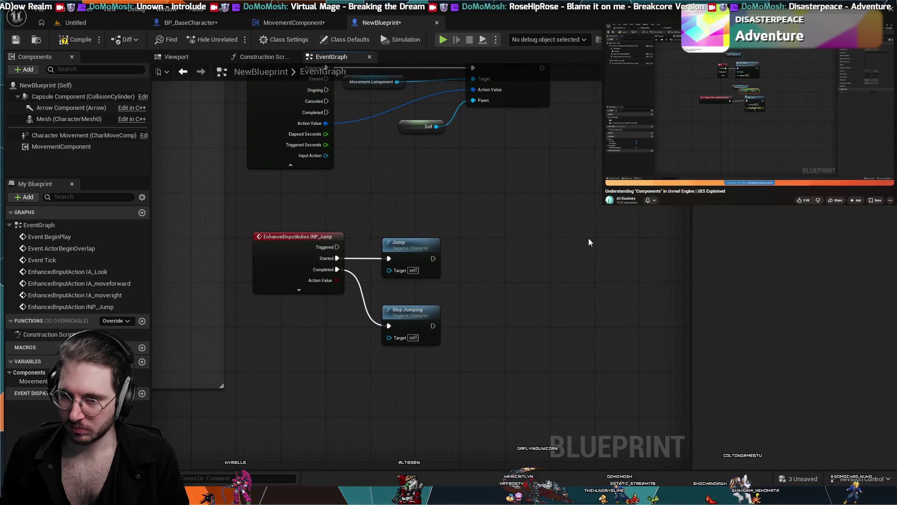
{"action": "scroll", "coordinate": [602, 260], "scroll_direction": "up", "scroll_amount": 2}
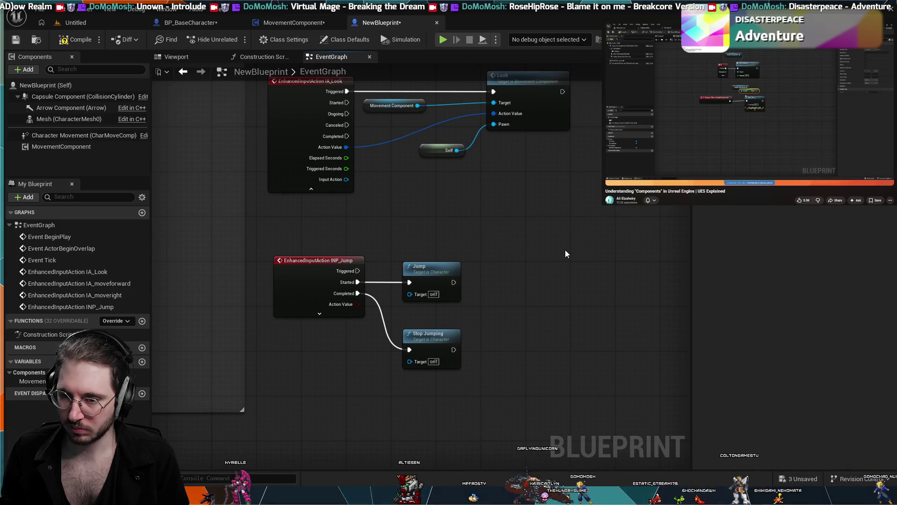
{"action": "mouse_move", "coordinate": [561, 248]}
{"action": "left_mouse_down"}
{"action": "mouse_move", "coordinate": [573, 254]}
{"action": "mouse_move", "coordinate": [542, 271]}
{"action": "left_mouse_up"}
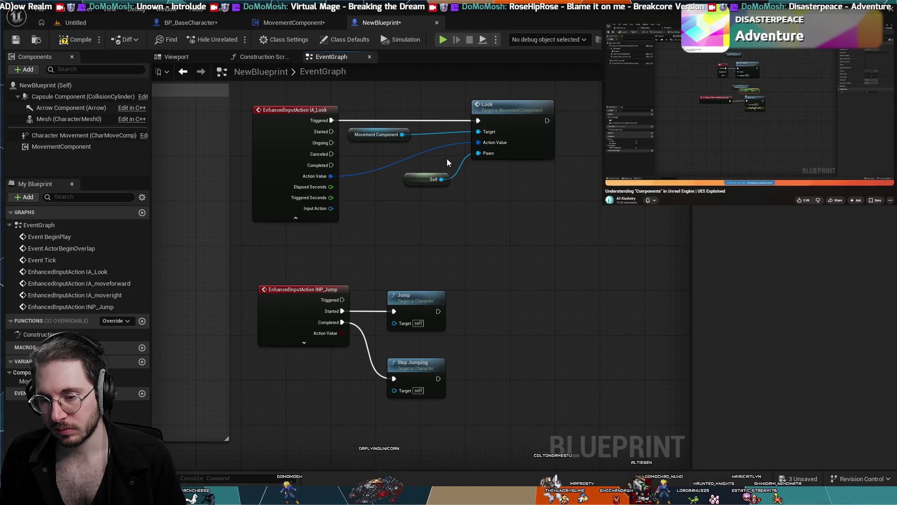
Reframe the view around IA_Look, then switch to MovementComponent's Look function graph.
{"action": "scroll", "coordinate": [485, 248], "scroll_direction": "up", "scroll_amount": 3}
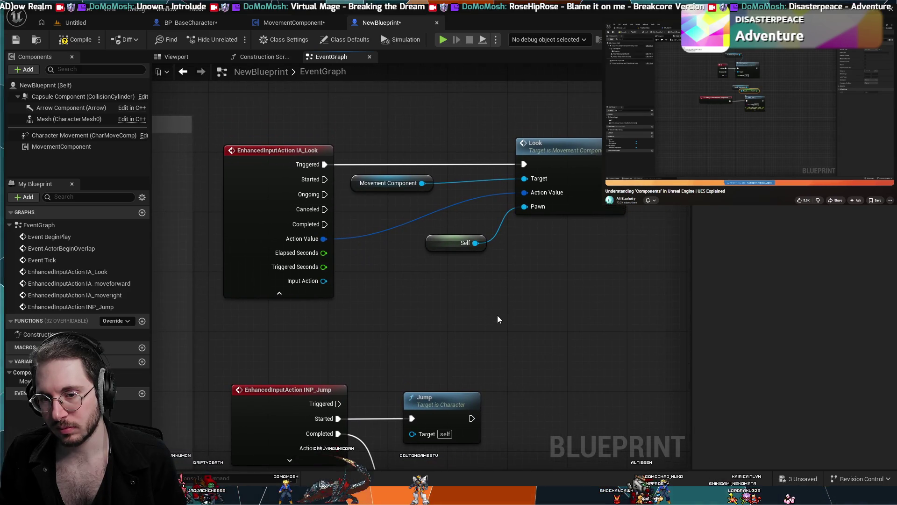
{"action": "left_click_drag", "start_coordinate": [479, 321], "coordinate": [458, 300]}
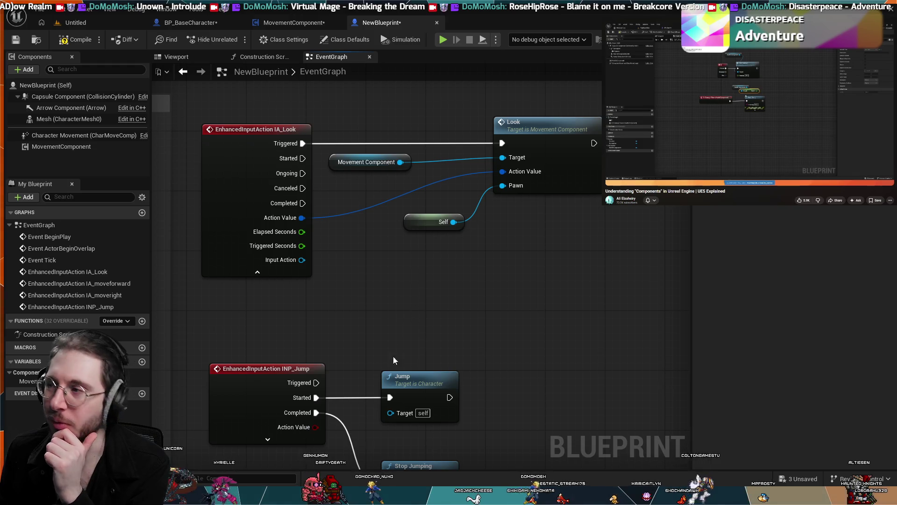
{"action": "scroll", "coordinate": [440, 257], "scroll_direction": "down", "scroll_amount": 5}
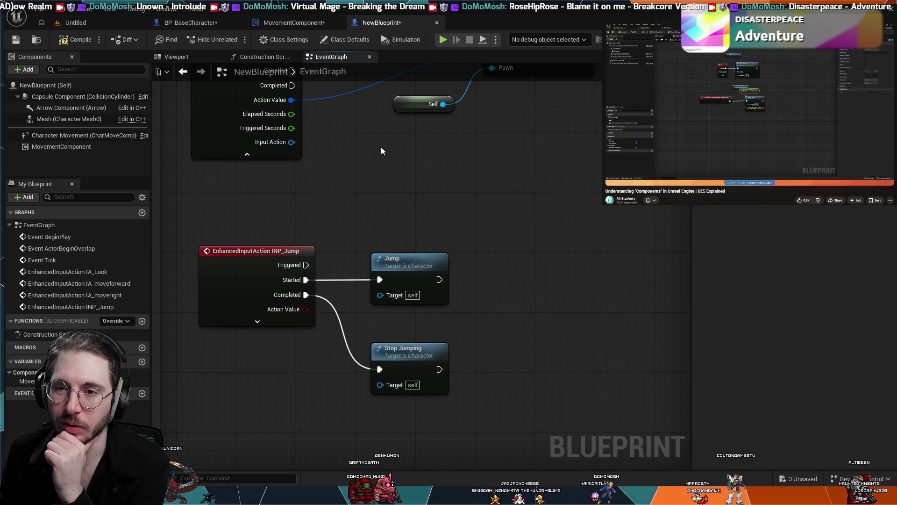
{"action": "left_click_drag", "start_coordinate": [380, 148], "coordinate": [404, 232]}
{"action": "left_click_drag", "start_coordinate": [391, 266], "coordinate": [409, 252]}
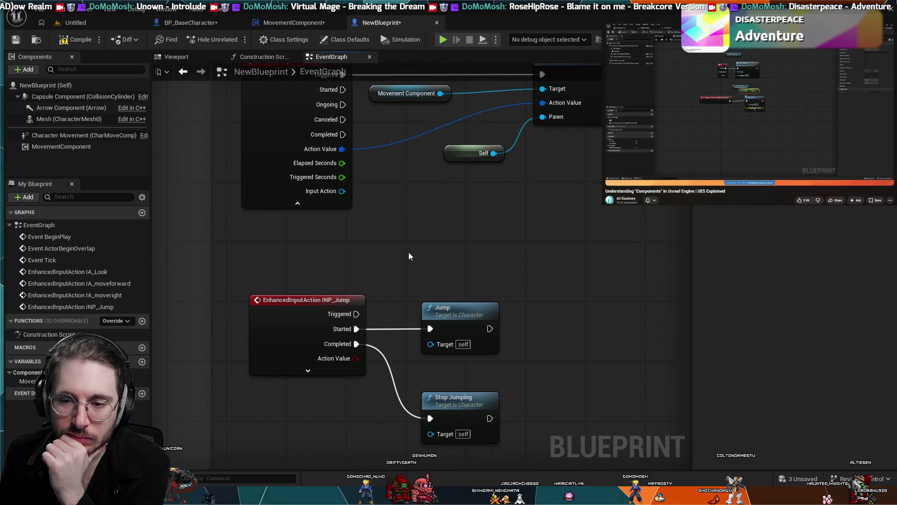
{"action": "left_click", "coordinate": [298, 24]}
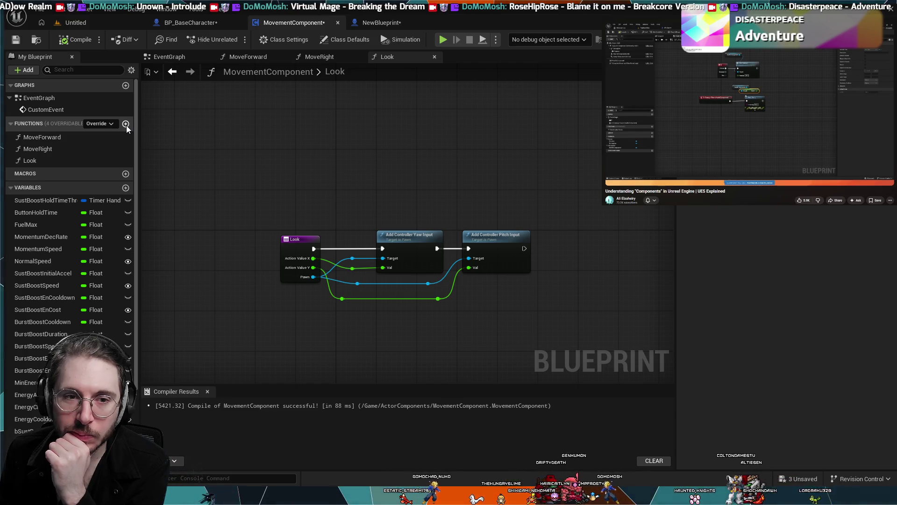
Add a new function named Jump to the MovementComponent blueprint.
{"action": "left_click", "coordinate": [373, 23]}
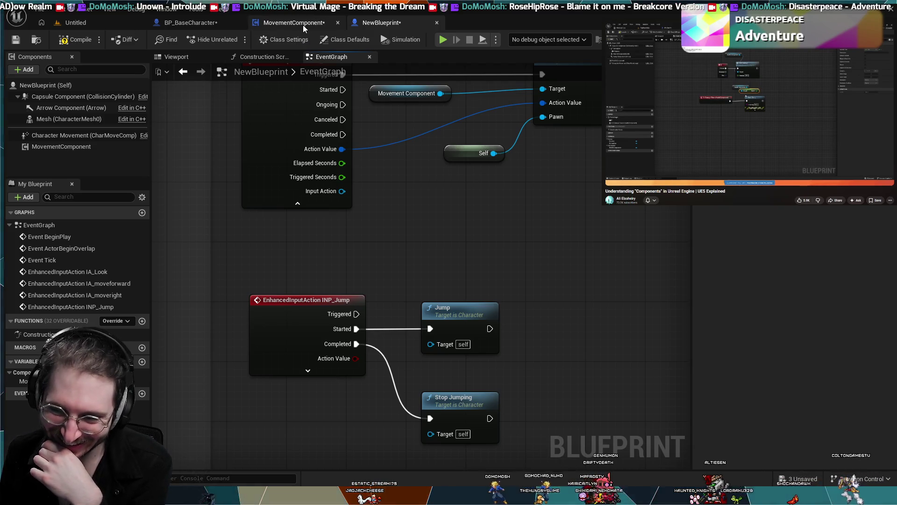
{"action": "left_click", "coordinate": [303, 24]}
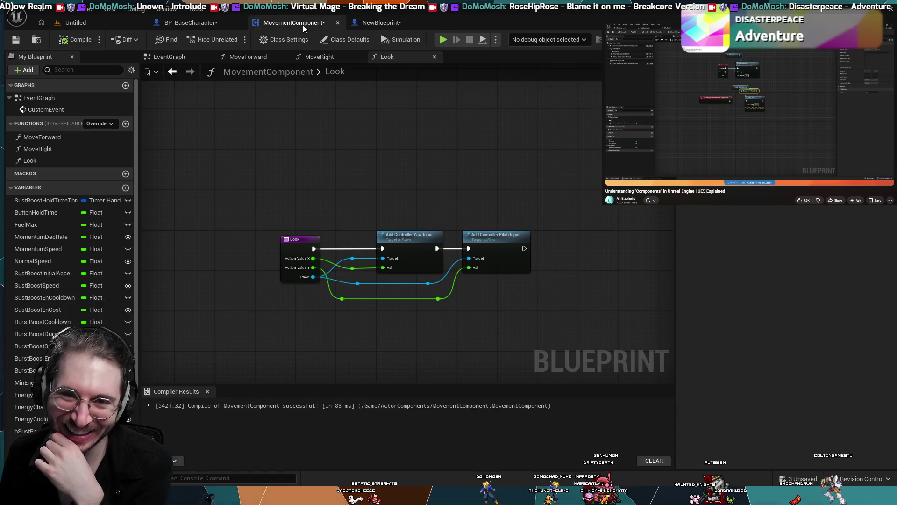
{"action": "left_click", "coordinate": [126, 124]}
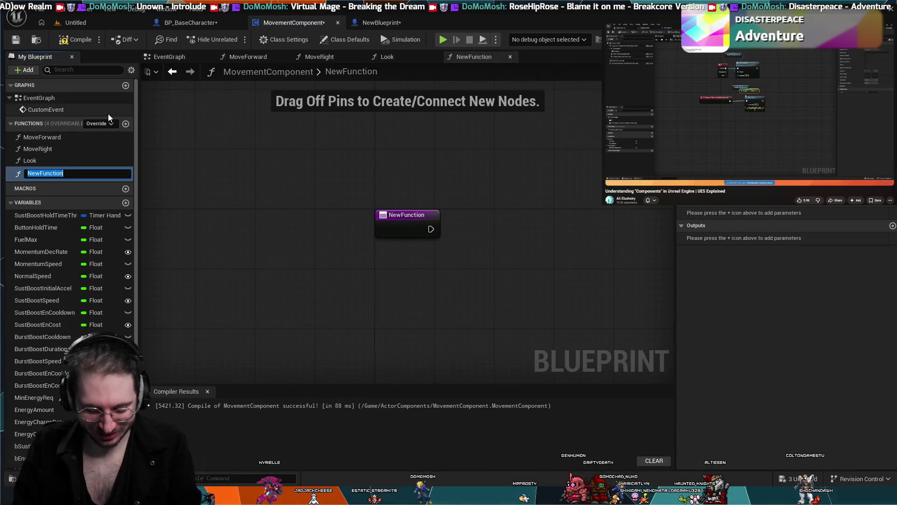
{"action": "type", "text": "Jump"}
{"action": "key", "text": "Return"}
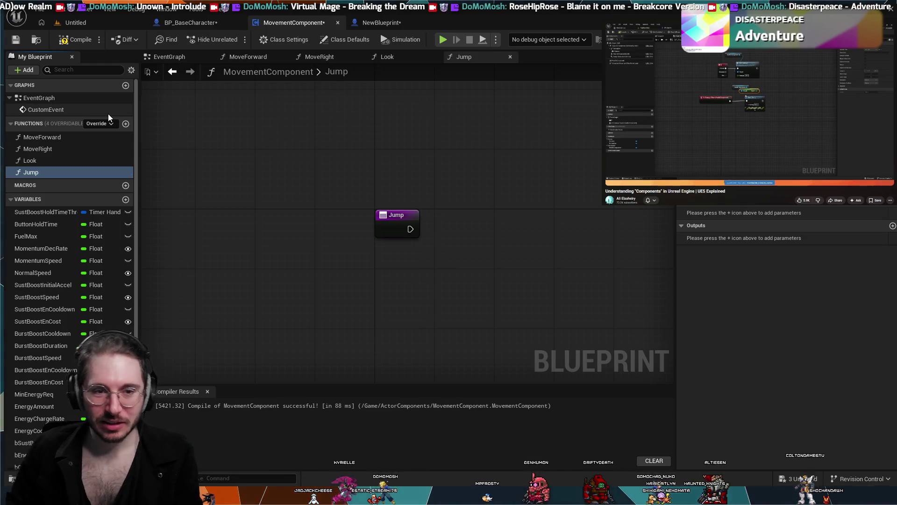
Inspect the INP_Jump event and Look node in NewBlueprint's event graph.
{"action": "left_click", "coordinate": [380, 24]}
{"action": "left_click_drag", "start_coordinate": [474, 371], "coordinate": [451, 293]}
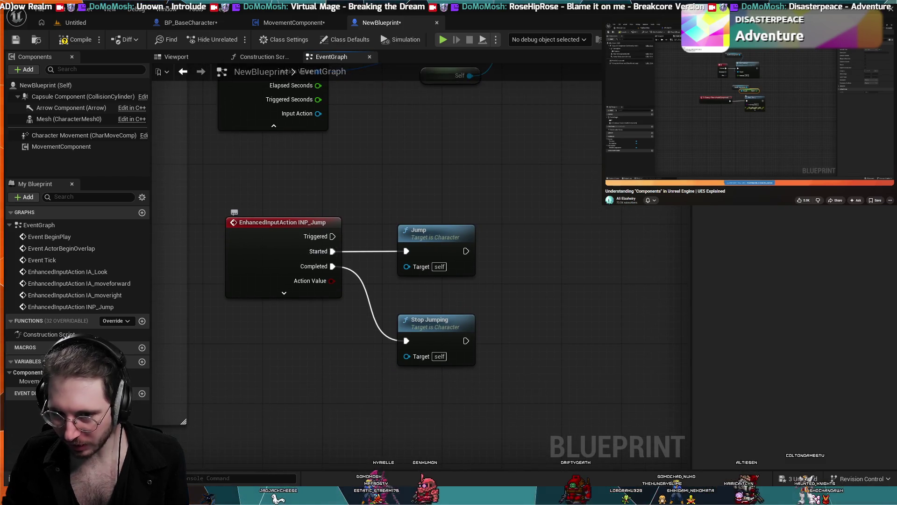
{"action": "left_click", "coordinate": [293, 251]}
{"action": "left_click", "coordinate": [363, 217]}
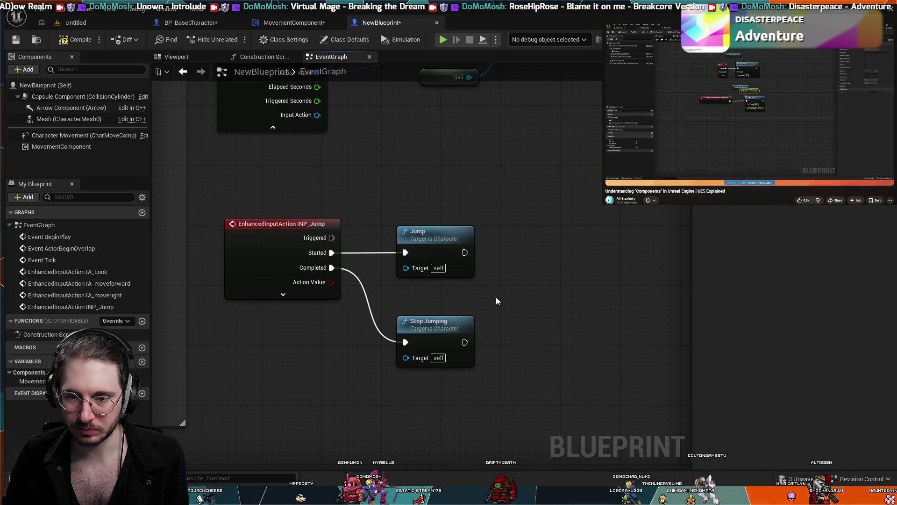
{"action": "mouse_move", "coordinate": [432, 196]}
{"action": "left_mouse_down"}
{"action": "mouse_move", "coordinate": [379, 286]}
{"action": "mouse_move", "coordinate": [423, 253]}
{"action": "mouse_move", "coordinate": [449, 195]}
{"action": "mouse_move", "coordinate": [411, 292]}
{"action": "mouse_move", "coordinate": [412, 200]}
{"action": "mouse_move", "coordinate": [431, 176]}
{"action": "left_mouse_up"}
{"action": "scroll", "coordinate": [379, 286], "scroll_direction": "down", "scroll_amount": 1}
{"action": "scroll", "coordinate": [449, 195], "scroll_direction": "down", "scroll_amount": 1}
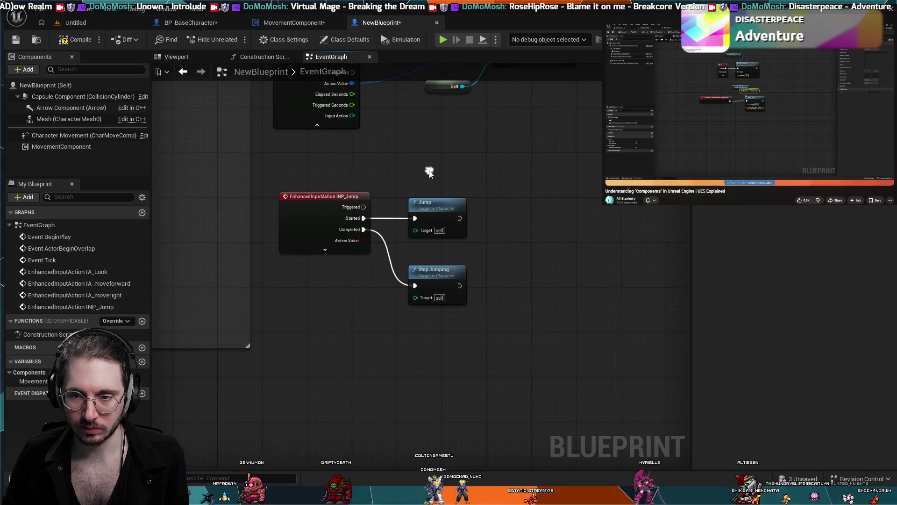
{"action": "scroll", "coordinate": [433, 172], "scroll_direction": "up", "scroll_amount": 1}
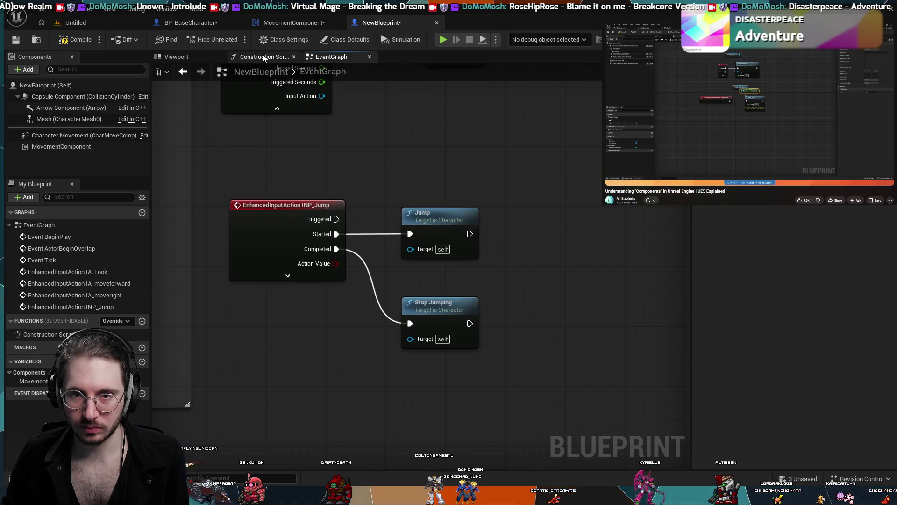
Add a second MovementComponent function named Stop Jump.
{"action": "left_click", "coordinate": [279, 22]}
{"action": "left_click", "coordinate": [126, 124]}
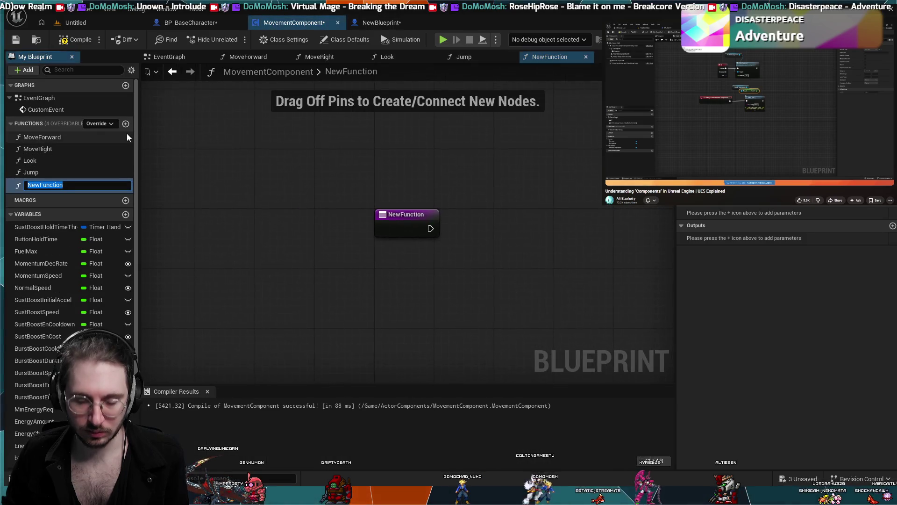
{"action": "type", "text": "Stop Jump"}
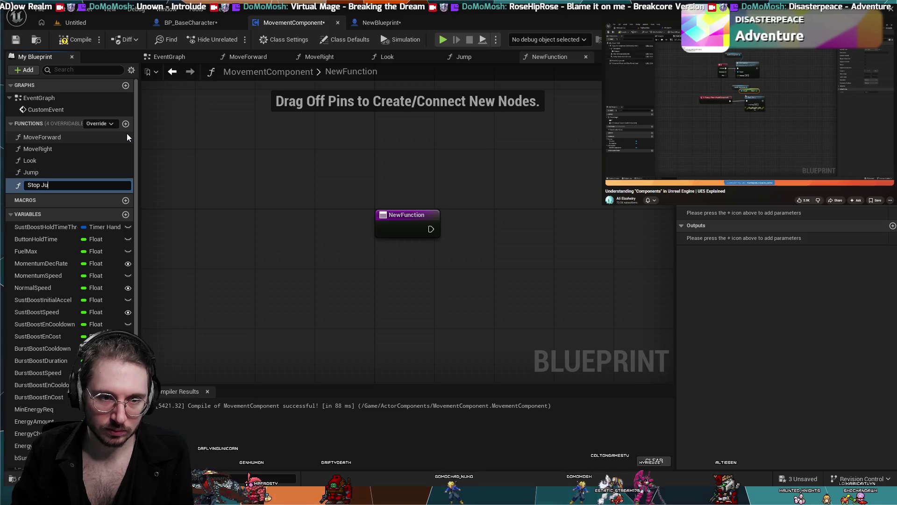
{"action": "key", "text": "Return"}
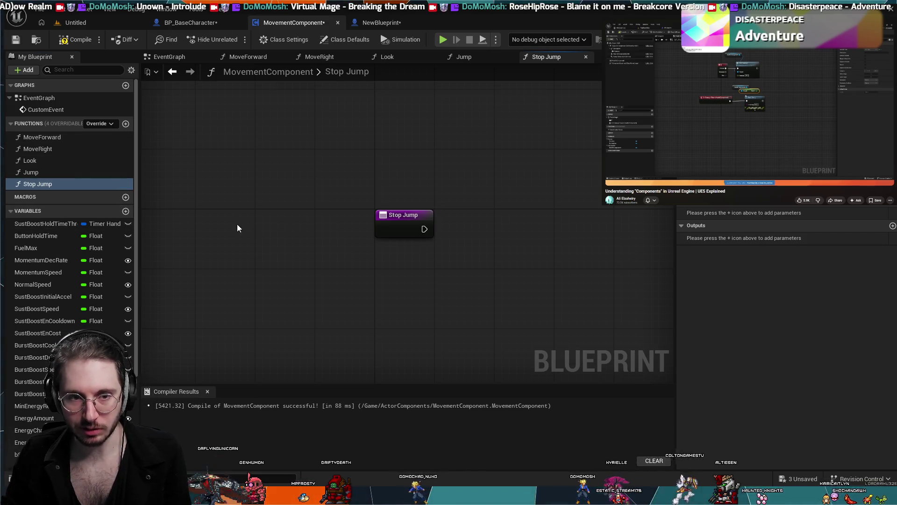
Check the Look, Jump and Stop Jump function graphs before returning to NewBlueprint.
{"action": "left_click", "coordinate": [387, 57]}
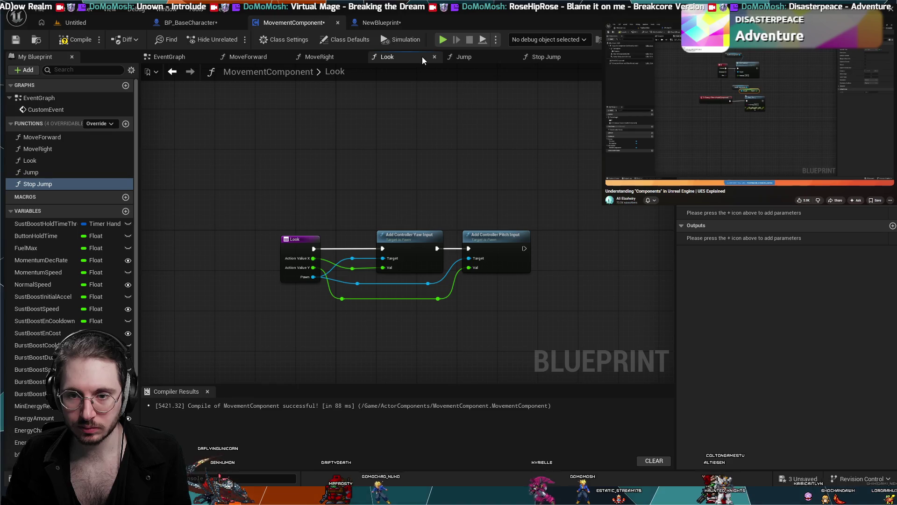
{"action": "left_click", "coordinate": [465, 57]}
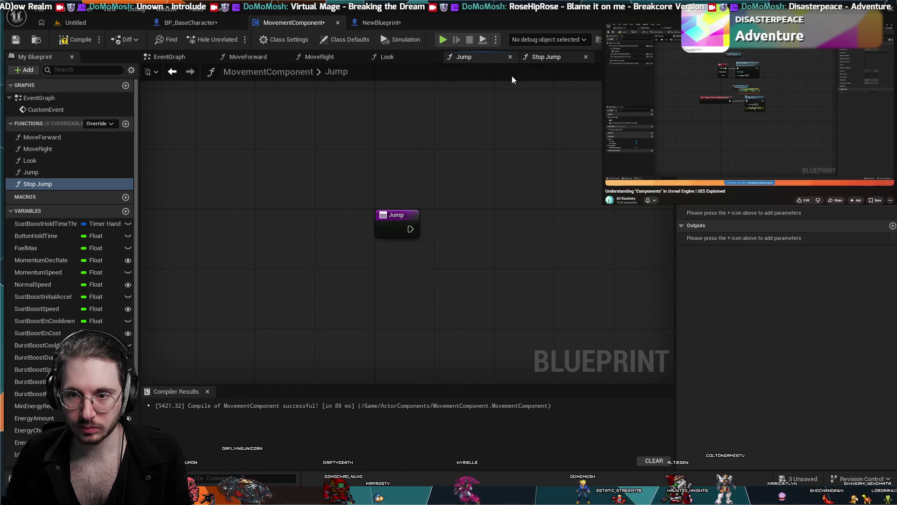
{"action": "left_click", "coordinate": [543, 57]}
{"action": "left_click", "coordinate": [404, 57]}
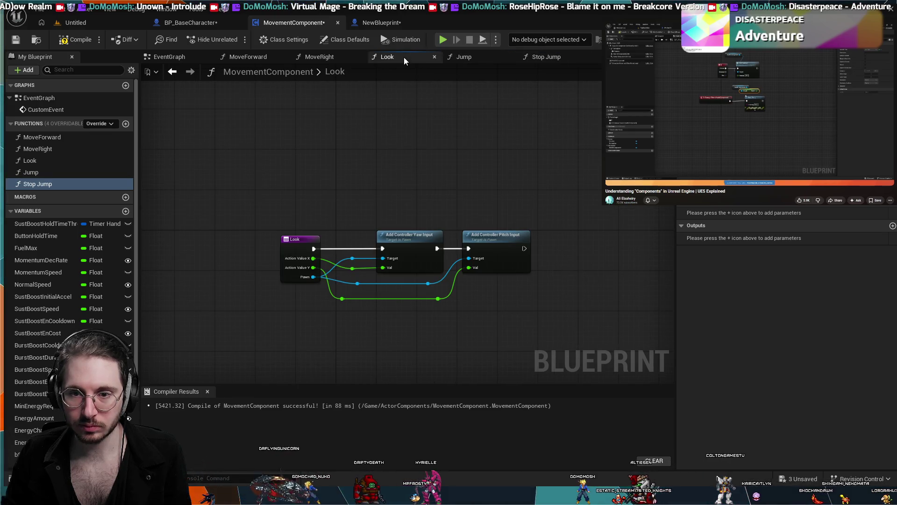
{"action": "left_click", "coordinate": [490, 59]}
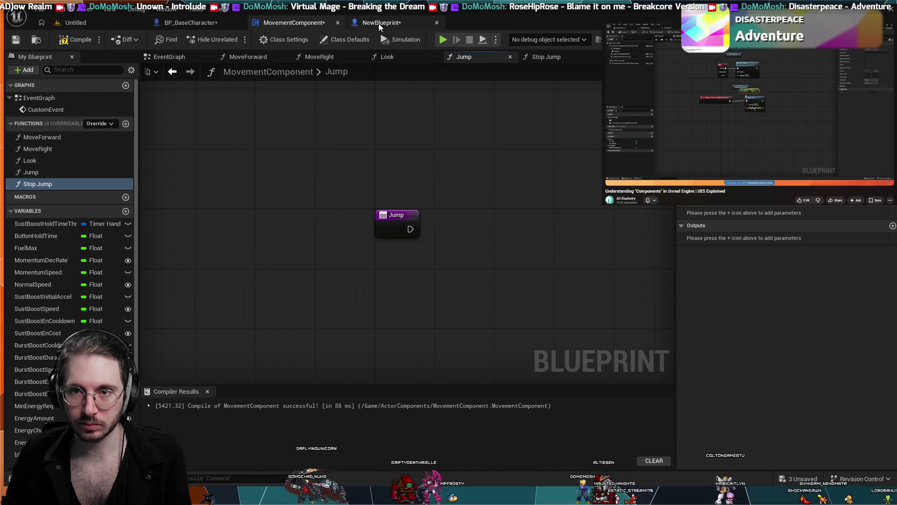
{"action": "left_click", "coordinate": [381, 22]}
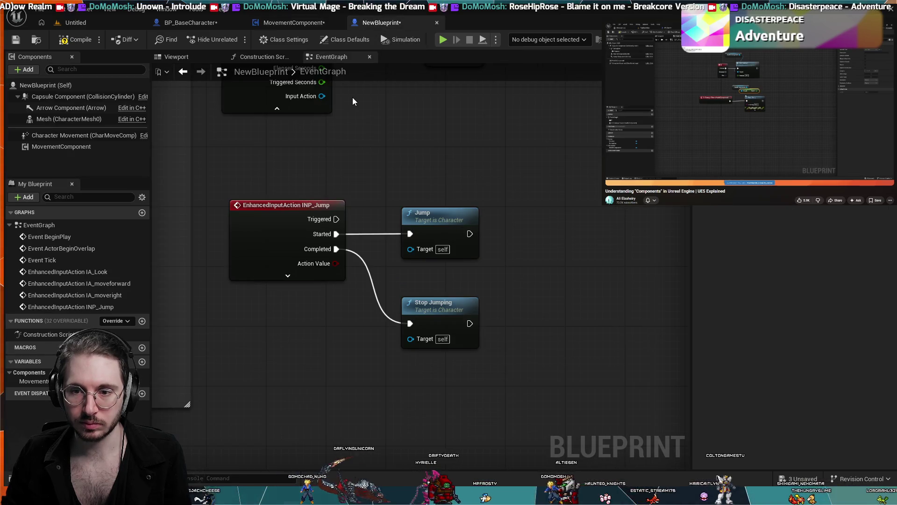
Delete the Jump and Stop Jumping calls attached to INP_Jump.
{"action": "left_click_drag", "start_coordinate": [409, 339], "coordinate": [369, 355]}
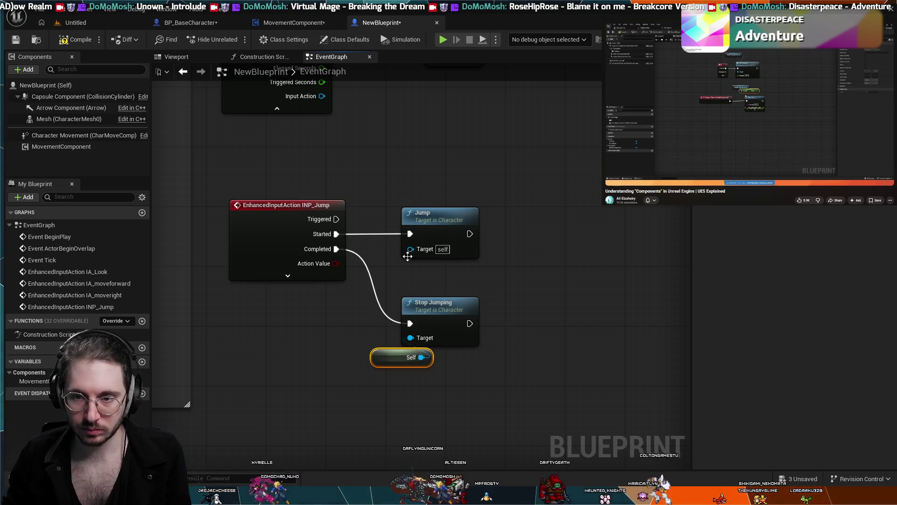
{"action": "left_click_drag", "start_coordinate": [409, 249], "coordinate": [386, 267]}
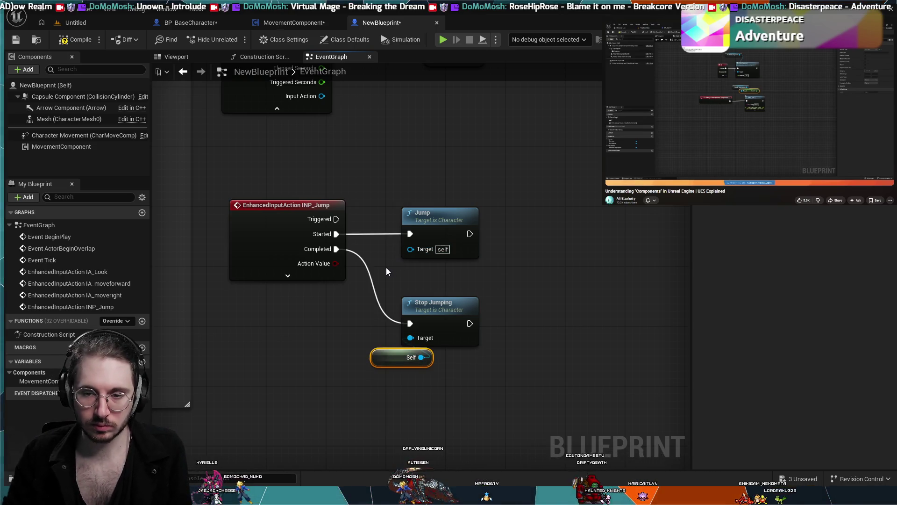
{"action": "left_click", "coordinate": [421, 309]}
{"action": "mouse_move", "coordinate": [420, 309]}
{"action": "left_mouse_down"}
{"action": "mouse_move", "coordinate": [410, 341]}
{"action": "mouse_move", "coordinate": [448, 467]}
{"action": "mouse_move", "coordinate": [404, 299]}
{"action": "left_mouse_up"}
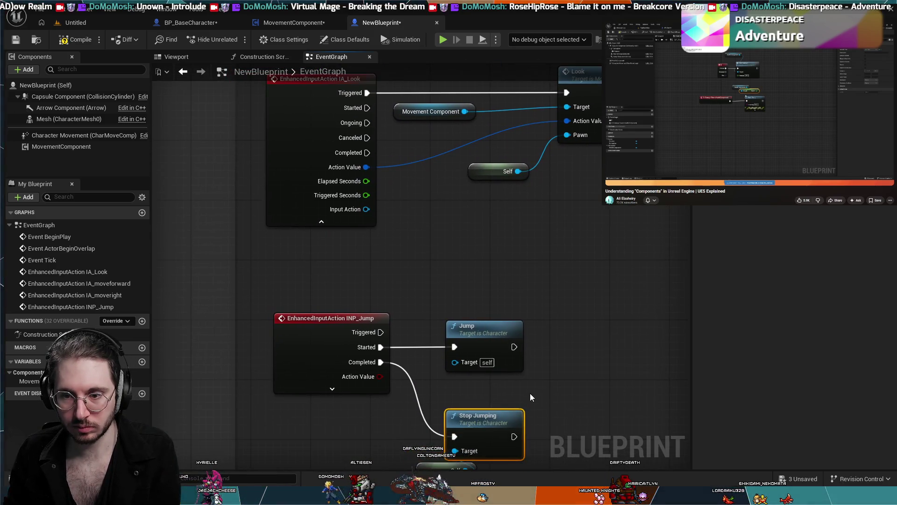
{"action": "key", "text": "Delete"}
{"action": "left_click", "coordinate": [470, 359]}
{"action": "key", "text": "Delete"}
Delete the leftover Self node below INP_Jump.
{"action": "scroll", "coordinate": [470, 397], "scroll_direction": "down", "scroll_amount": 1}
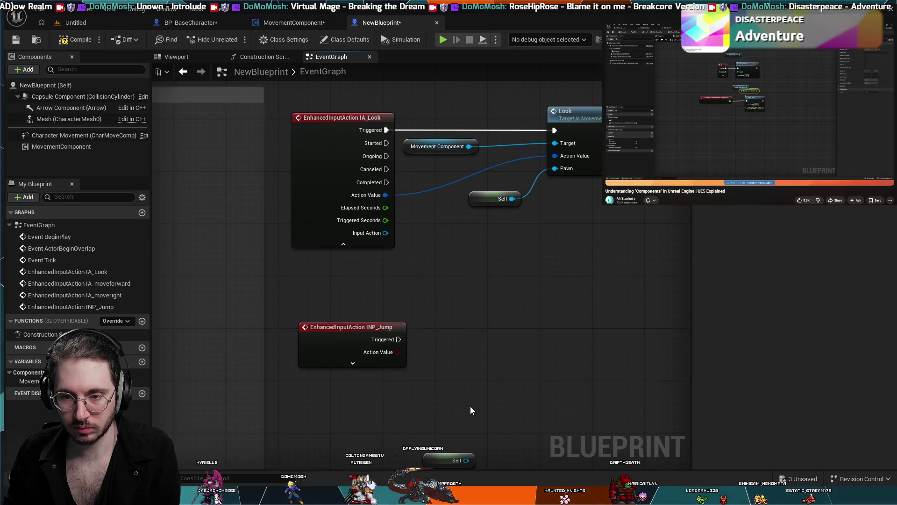
{"action": "left_click_drag", "start_coordinate": [448, 467], "coordinate": [451, 395]}
{"action": "left_click", "coordinate": [452, 396]}
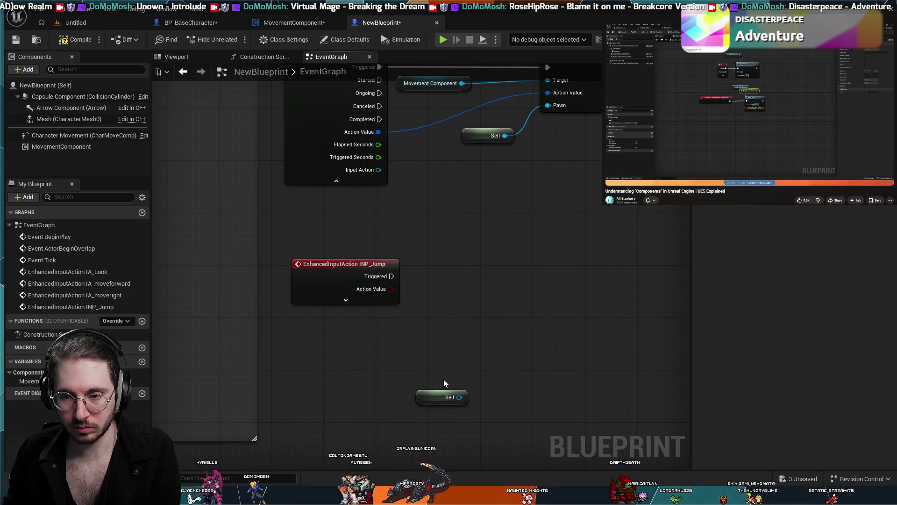
{"action": "key", "text": "Delete"}
{"action": "scroll", "coordinate": [431, 287], "scroll_direction": "up", "scroll_amount": 1}
{"action": "mouse_move", "coordinate": [431, 287]}
{"action": "left_mouse_down"}
{"action": "mouse_move", "coordinate": [421, 384]}
{"action": "mouse_move", "coordinate": [414, 365]}
{"action": "left_mouse_up"}
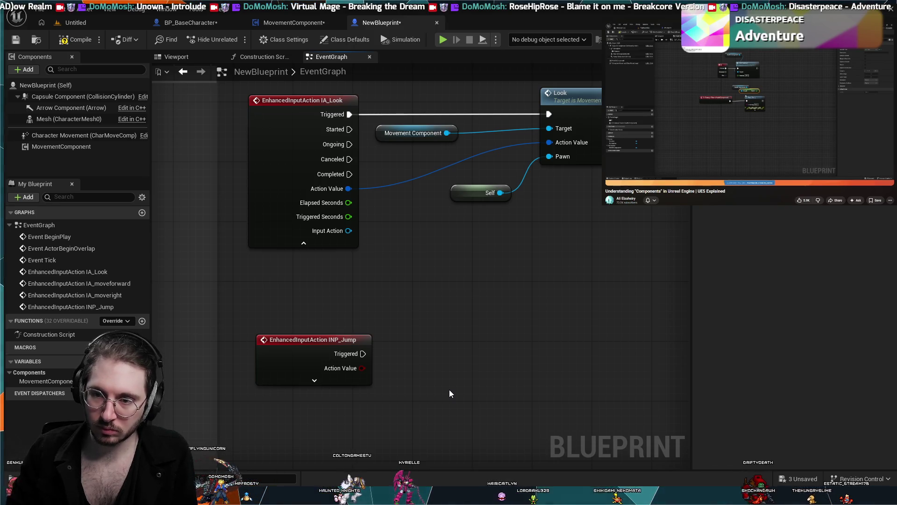
Drop a MovementComponent reference next to INP_Jump and line the two nodes up.
{"action": "key", "text": "ctrl+z"}
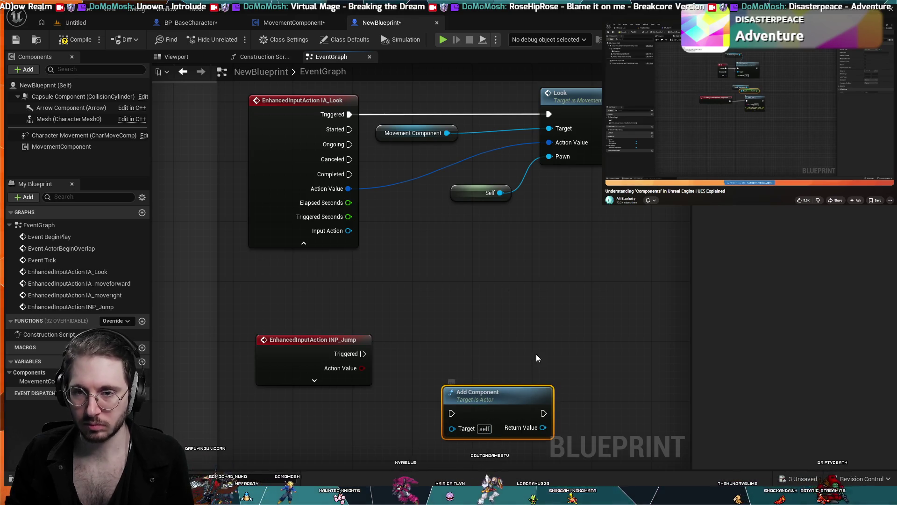
{"action": "key", "text": "Delete"}
{"action": "mouse_move", "coordinate": [61, 148]}
{"action": "left_mouse_down"}
{"action": "mouse_move", "coordinate": [375, 379]}
{"action": "mouse_move", "coordinate": [439, 407]}
{"action": "mouse_move", "coordinate": [406, 379]}
{"action": "left_mouse_up"}
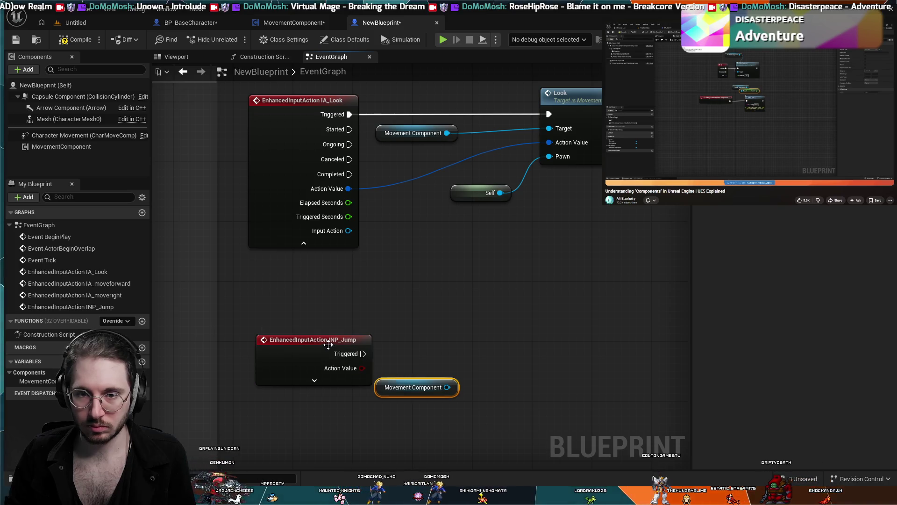
{"action": "left_click", "coordinate": [310, 342]}
{"action": "left_click_drag", "start_coordinate": [309, 344], "coordinate": [301, 343]}
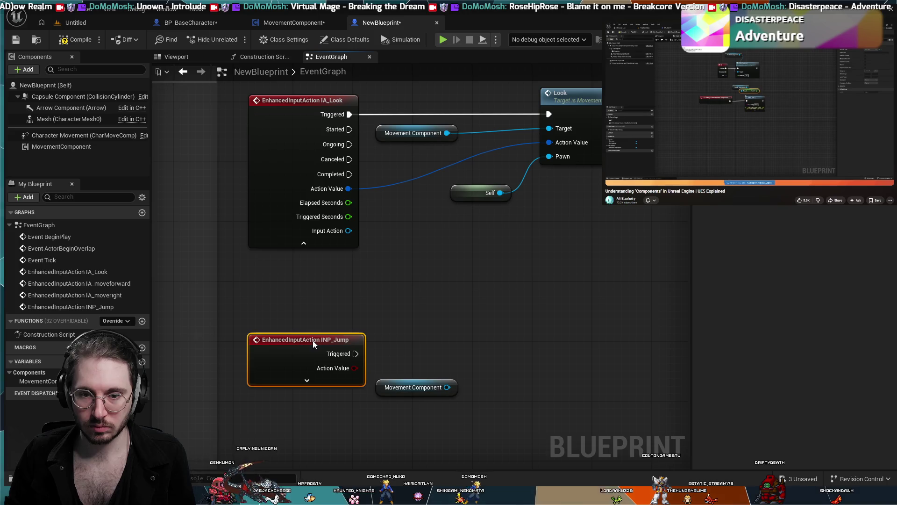
{"action": "mouse_move", "coordinate": [391, 380]}
{"action": "left_mouse_down"}
{"action": "mouse_move", "coordinate": [417, 395]}
{"action": "mouse_move", "coordinate": [406, 395]}
{"action": "left_mouse_up"}
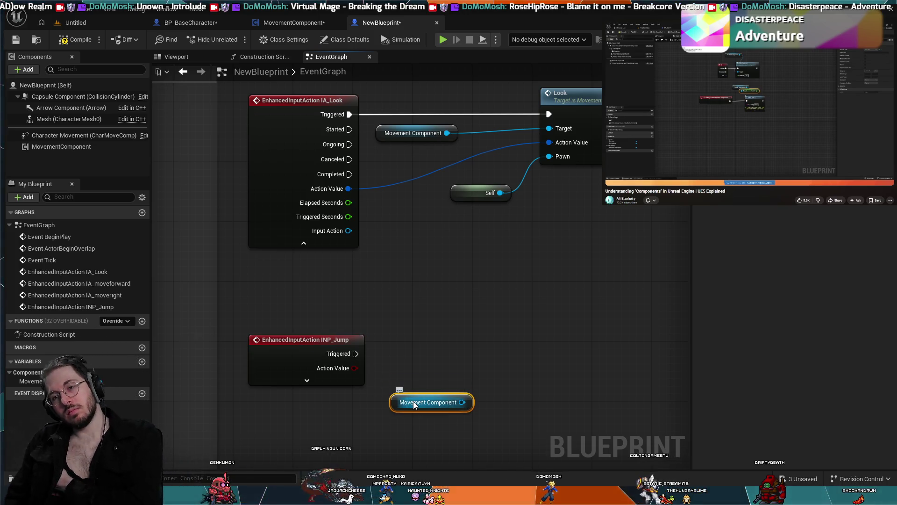
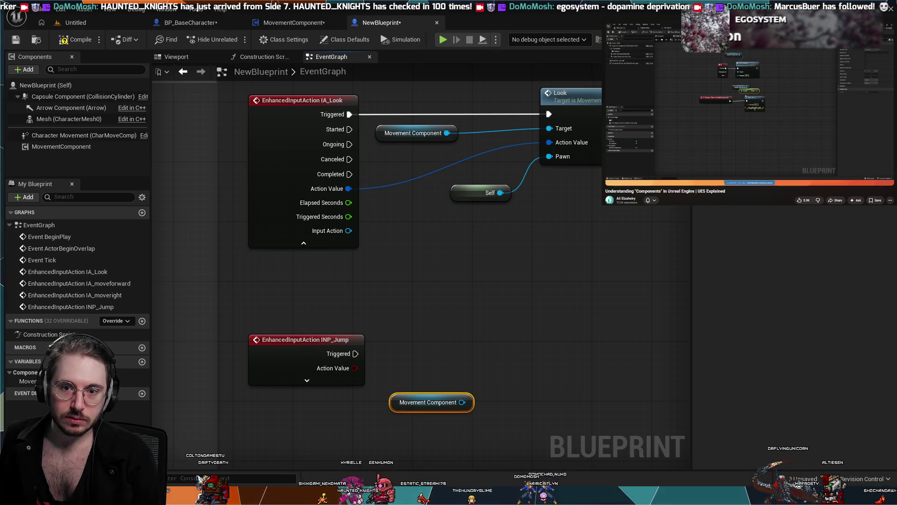
Switch to the MovementComponent blueprint's Jump function graph.
{"action": "left_click", "coordinate": [316, 21]}
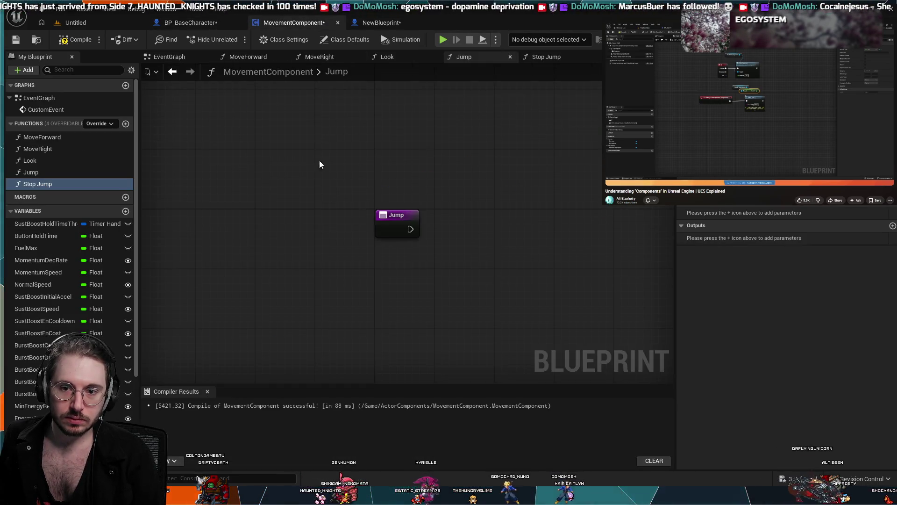
Return to NewBlueprint's event graph to work on the IA_Look and INP_Jump nodes.
{"action": "left_click", "coordinate": [369, 26]}
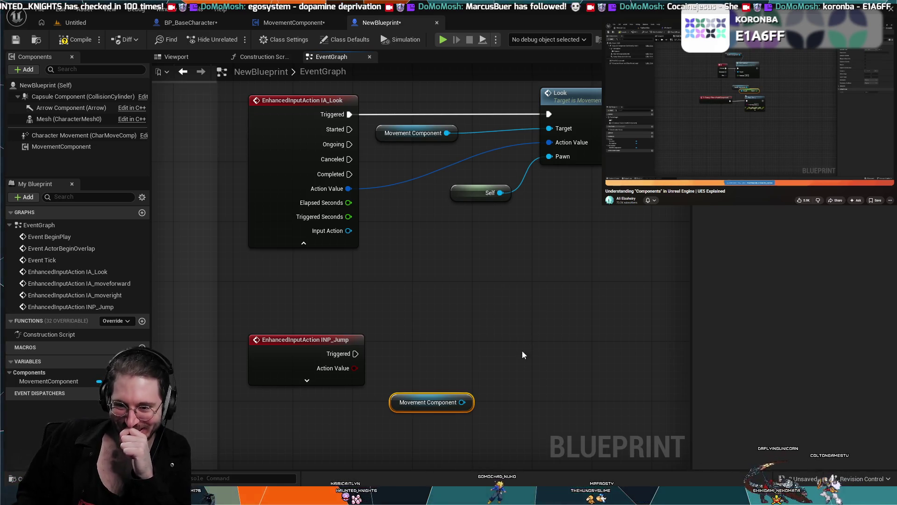
Check MovementComponent's Jump and Stop Jump functions, then return to NewBlueprint's event graph.
{"action": "left_click", "coordinate": [298, 23]}
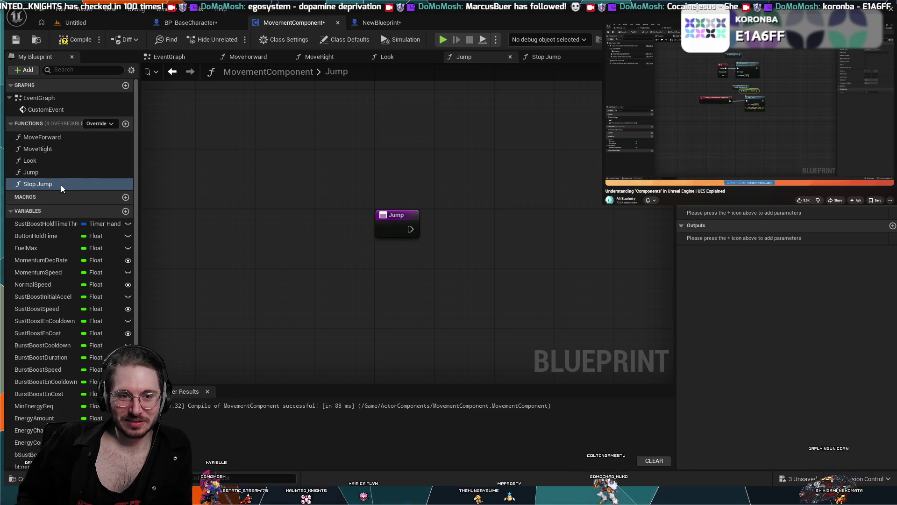
{"action": "left_click", "coordinate": [564, 58]}
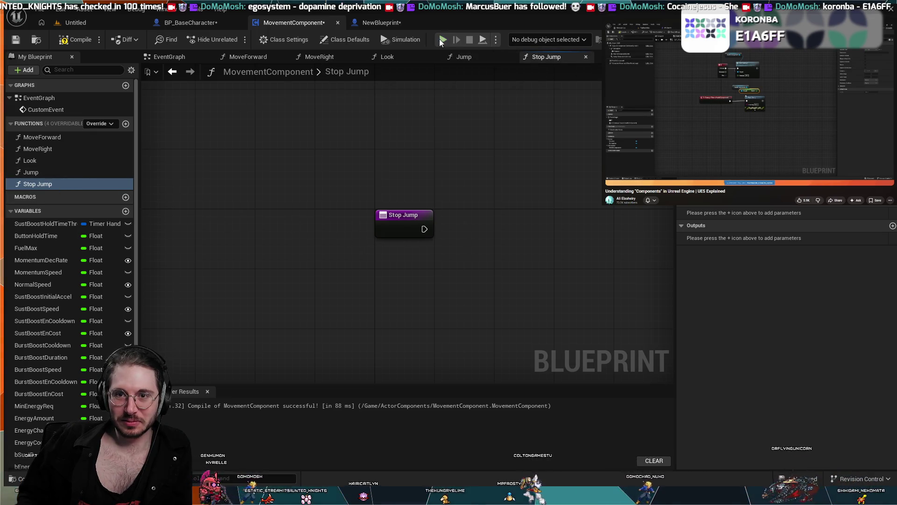
{"action": "left_click", "coordinate": [386, 23]}
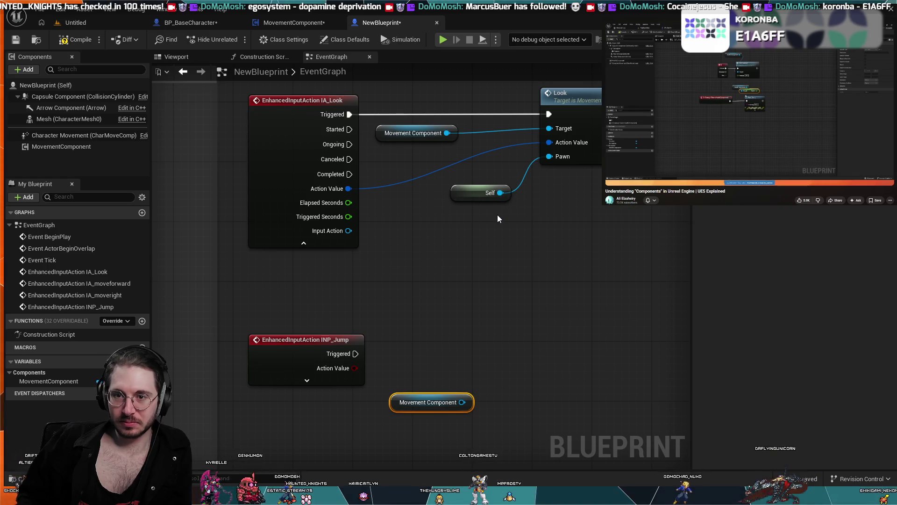
{"action": "left_click", "coordinate": [494, 305]}
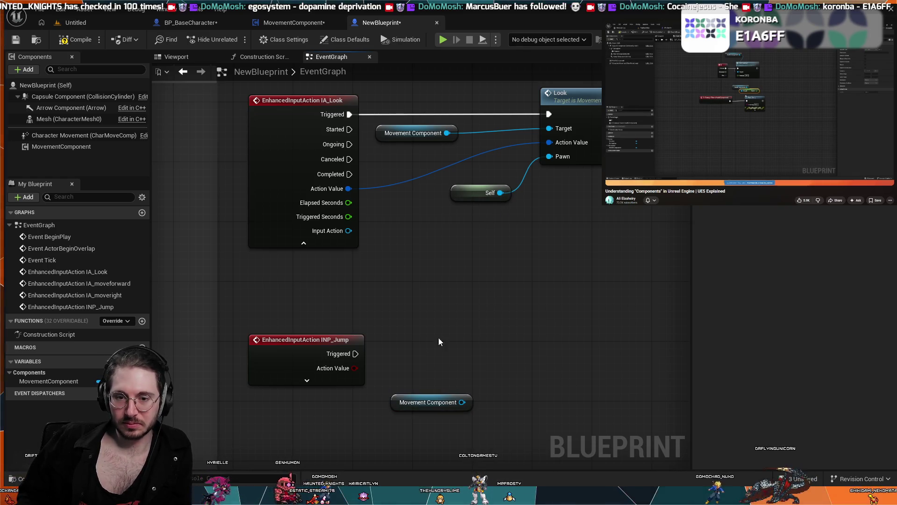
Expand the INP_Jump event to show all its pins, then open BP_BaseCharacter's event graph.
{"action": "left_click", "coordinate": [308, 381]}
{"action": "scroll", "coordinate": [426, 360], "scroll_direction": "down", "scroll_amount": 1}
{"action": "scroll", "coordinate": [427, 363], "scroll_direction": "up", "scroll_amount": 1}
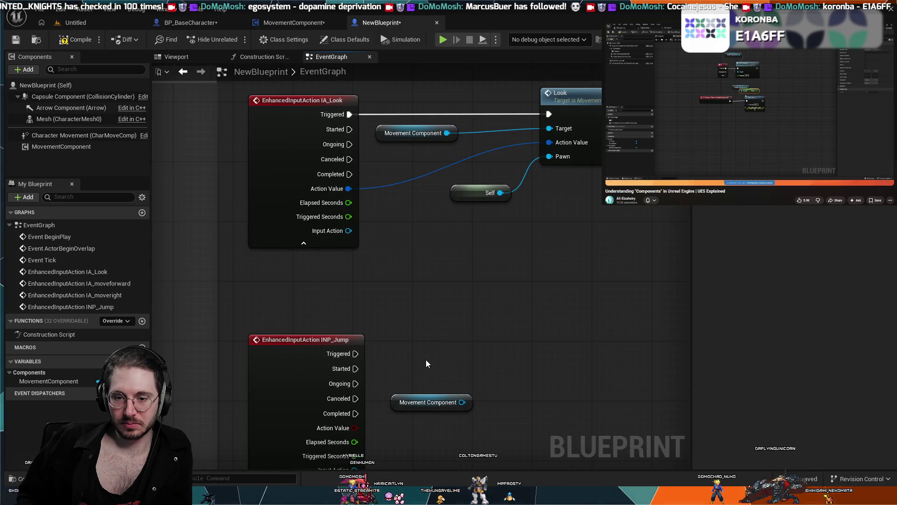
{"action": "left_click_drag", "start_coordinate": [426, 363], "coordinate": [422, 305]}
{"action": "key", "text": "ctrl+z"}
{"action": "key", "text": "ctrl+z"}
{"action": "key", "text": "ctrl+z"}
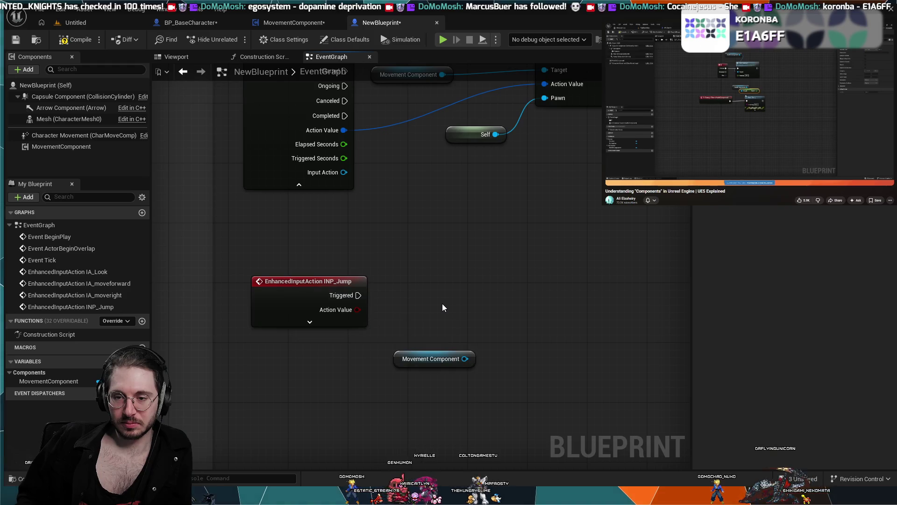
{"action": "key", "text": "ctrl+y"}
{"action": "key", "text": "ctrl+y"}
{"action": "key", "text": "ctrl+y"}
{"action": "key", "text": "ctrl+z"}
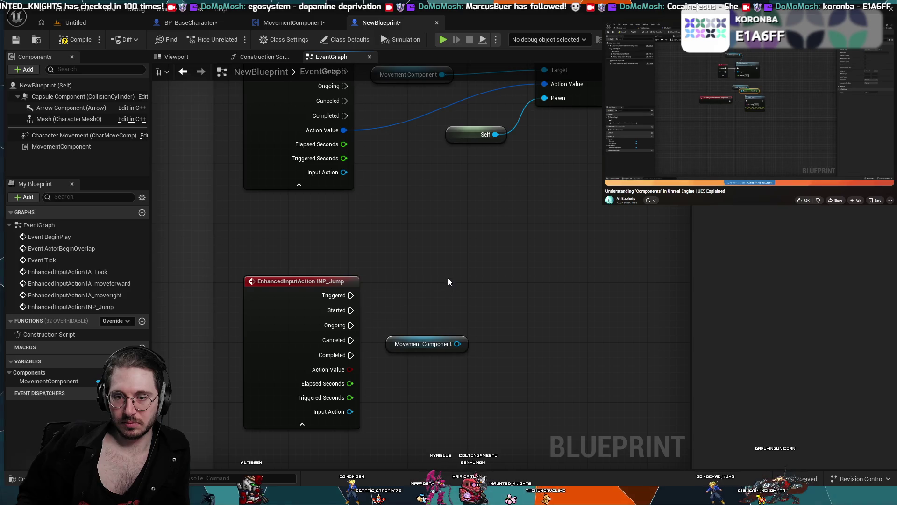
{"action": "left_click", "coordinate": [191, 23]}
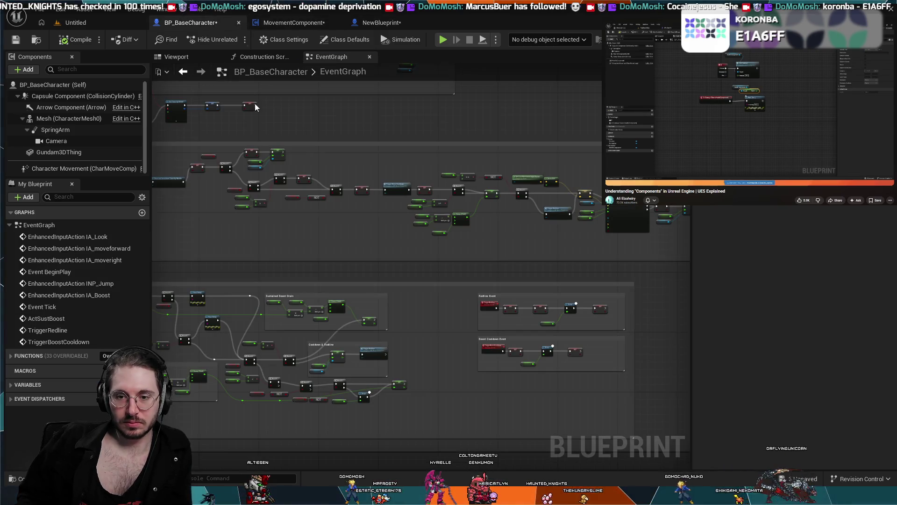
Inspect BP_BaseCharacter's INP_Jump wiring to Jump and Stop Jumping, then return to NewBlueprint.
{"action": "scroll", "coordinate": [337, 284], "scroll_direction": "up", "scroll_amount": 5}
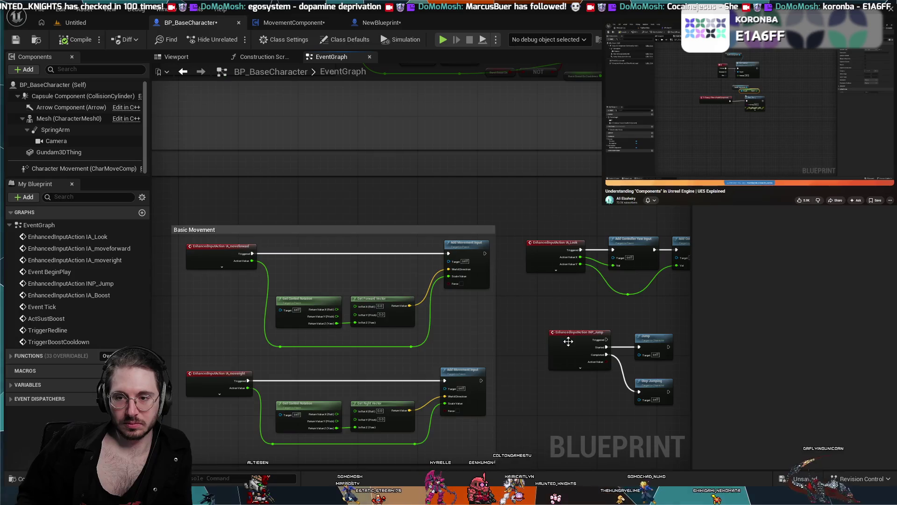
{"action": "scroll", "coordinate": [557, 352], "scroll_direction": "up", "scroll_amount": 3}
{"action": "left_click_drag", "start_coordinate": [496, 297], "coordinate": [517, 330]}
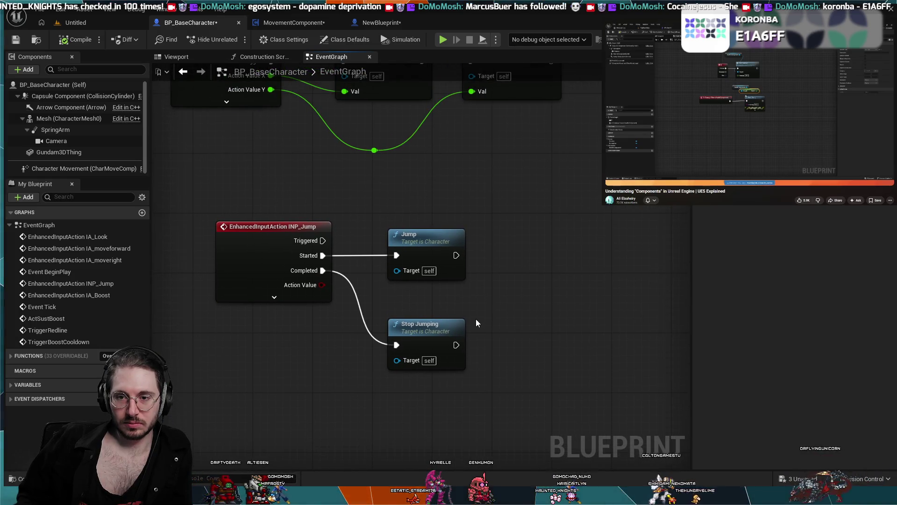
{"action": "left_click", "coordinate": [430, 248]}
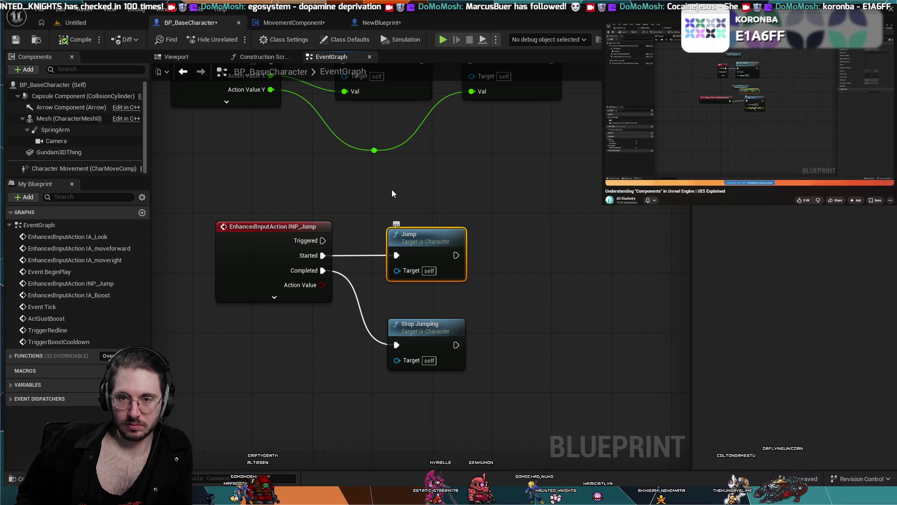
{"action": "left_click", "coordinate": [411, 22]}
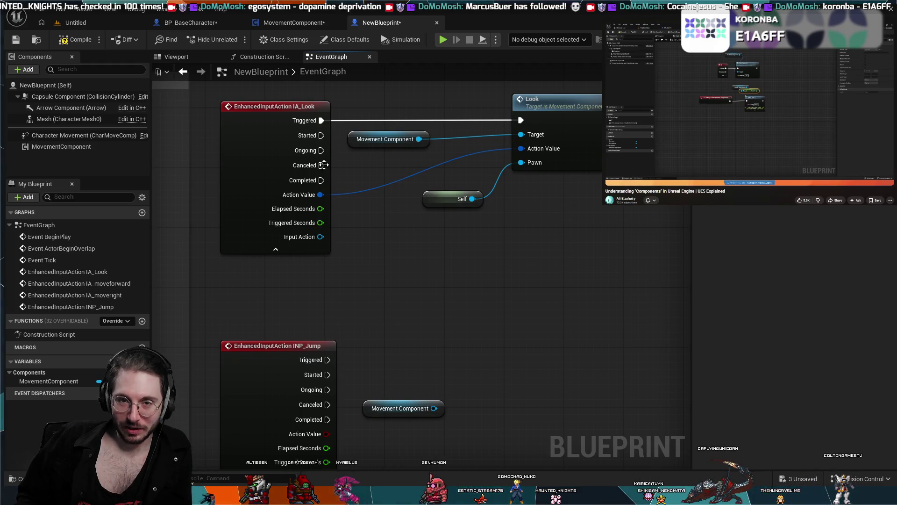
Paste a Jump call node into the MovementComponent's Jump function.
{"action": "left_click", "coordinate": [260, 56]}
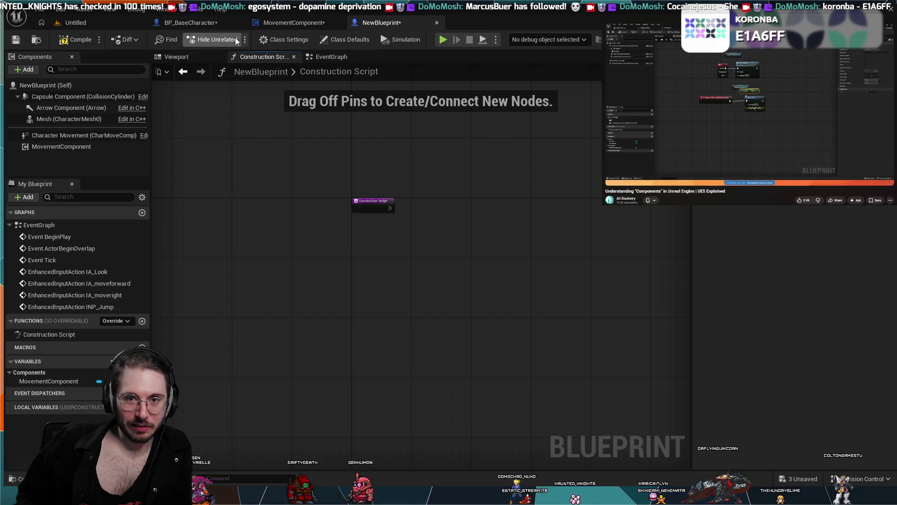
{"action": "left_click", "coordinate": [290, 23]}
{"action": "left_click", "coordinate": [206, 19]}
{"action": "left_click", "coordinate": [281, 18]}
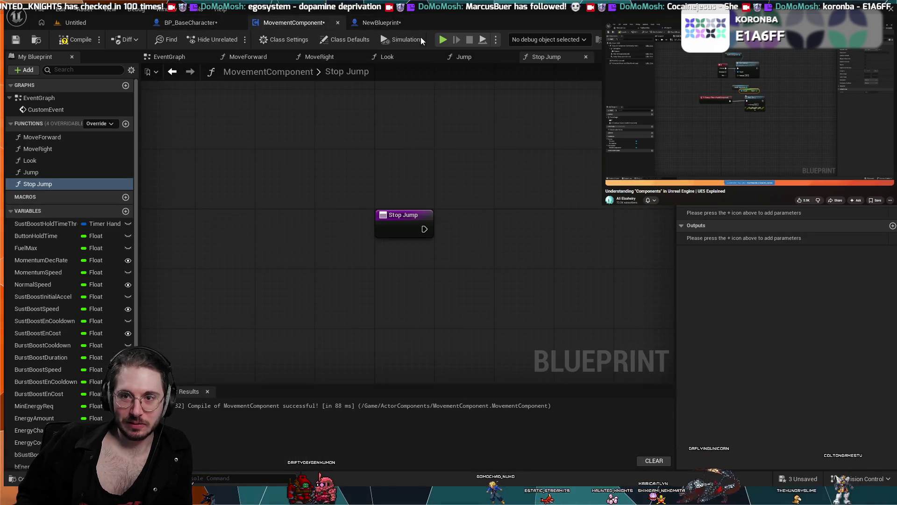
{"action": "left_click", "coordinate": [471, 54]}
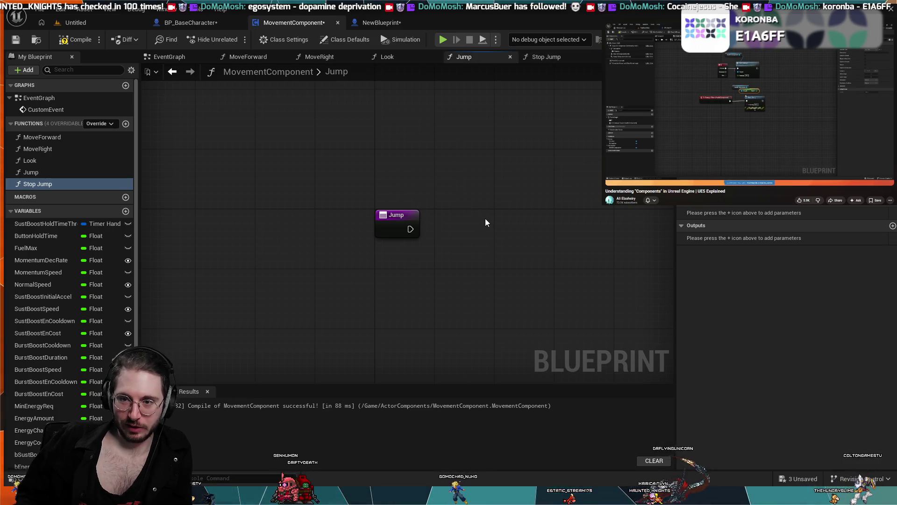
{"action": "key", "text": "ctrl+v"}
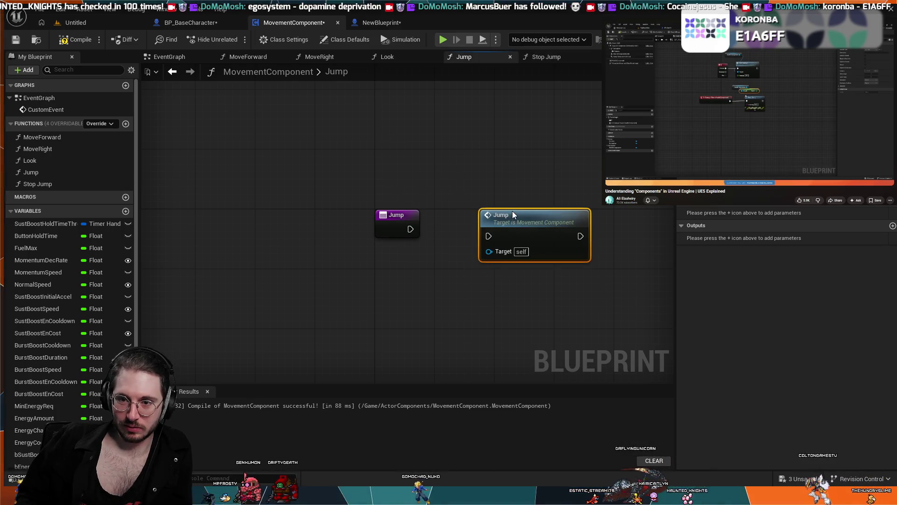
Review the jump nodes in NewBlueprint and BP_BaseCharacter, then open the Stop Jump function.
{"action": "left_click", "coordinate": [402, 23]}
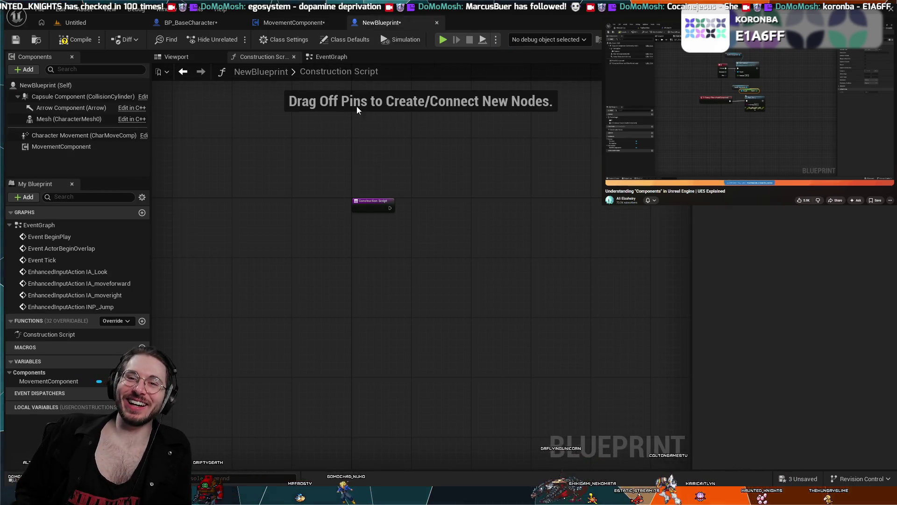
{"action": "left_click", "coordinate": [333, 57]}
{"action": "scroll", "coordinate": [397, 219], "scroll_direction": "down", "scroll_amount": 4}
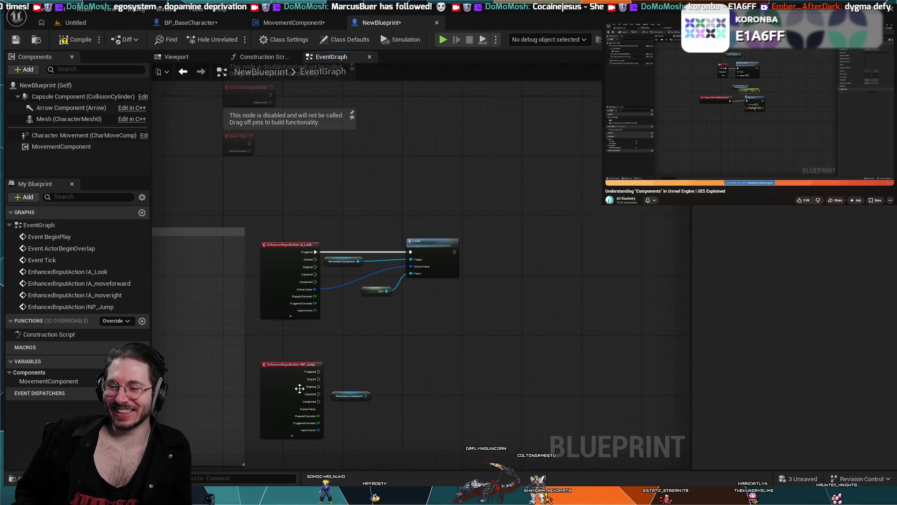
{"action": "scroll", "coordinate": [330, 340], "scroll_direction": "up", "scroll_amount": 4}
{"action": "scroll", "coordinate": [426, 254], "scroll_direction": "down", "scroll_amount": 5}
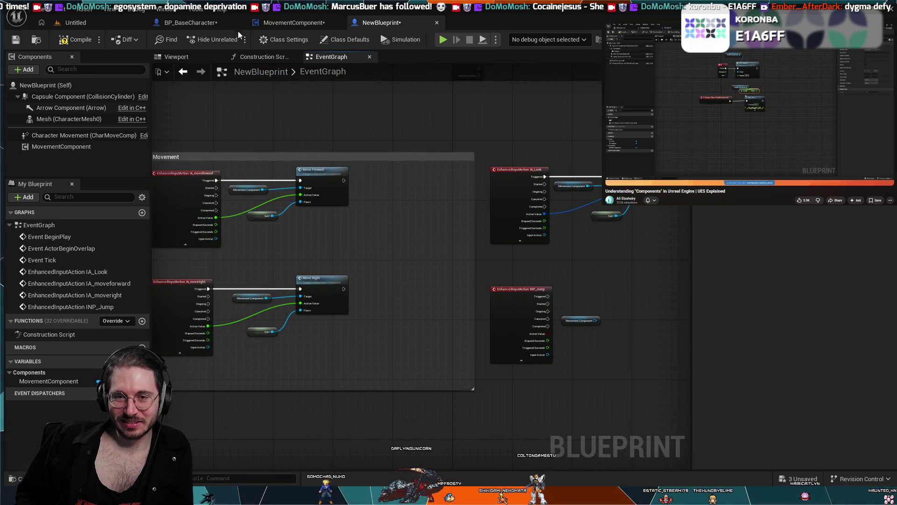
{"action": "left_click", "coordinate": [186, 26]}
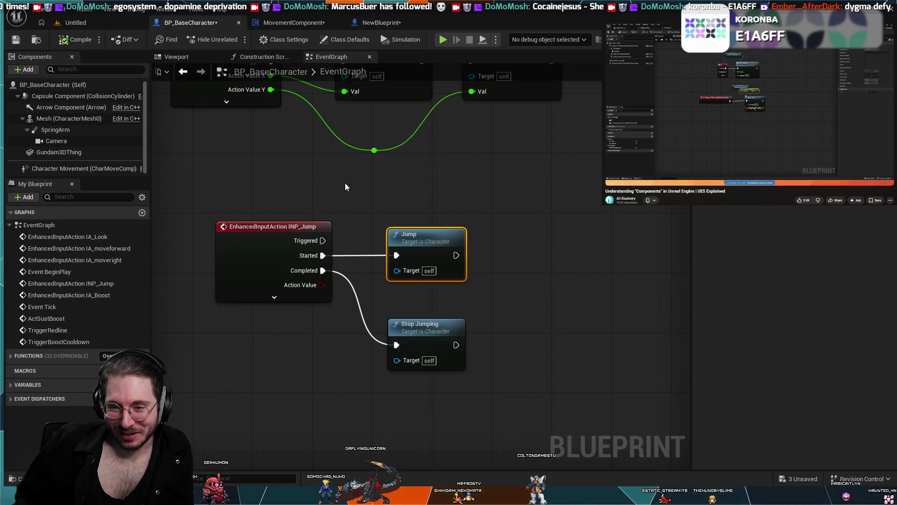
{"action": "left_click_drag", "start_coordinate": [406, 189], "coordinate": [503, 196]}
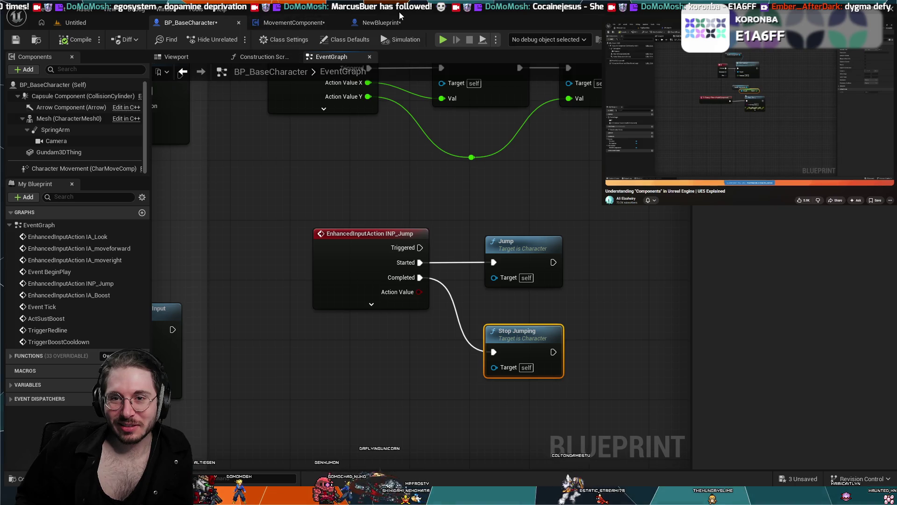
{"action": "left_click", "coordinate": [317, 26]}
{"action": "left_click", "coordinate": [540, 58]}
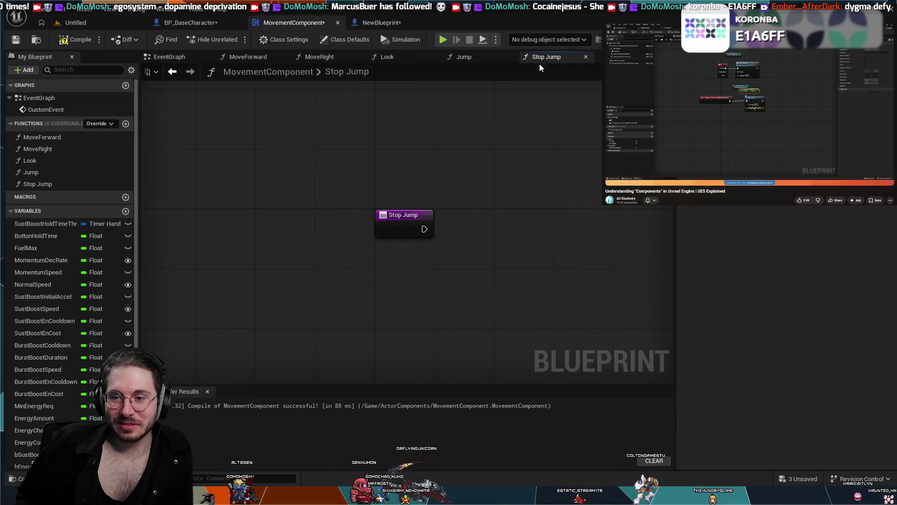
Paste Stop Jumping into Stop Jump and wire it, then wire the Jump entry to the Jump call.
{"action": "key", "text": "ctrl+v"}
{"action": "left_click_drag", "start_coordinate": [543, 233], "coordinate": [550, 210]}
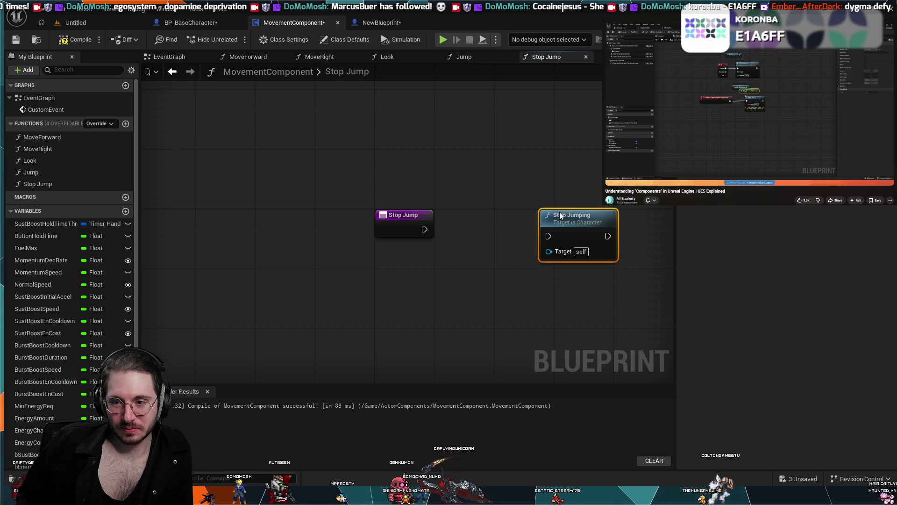
{"action": "left_click_drag", "start_coordinate": [423, 229], "coordinate": [551, 240]}
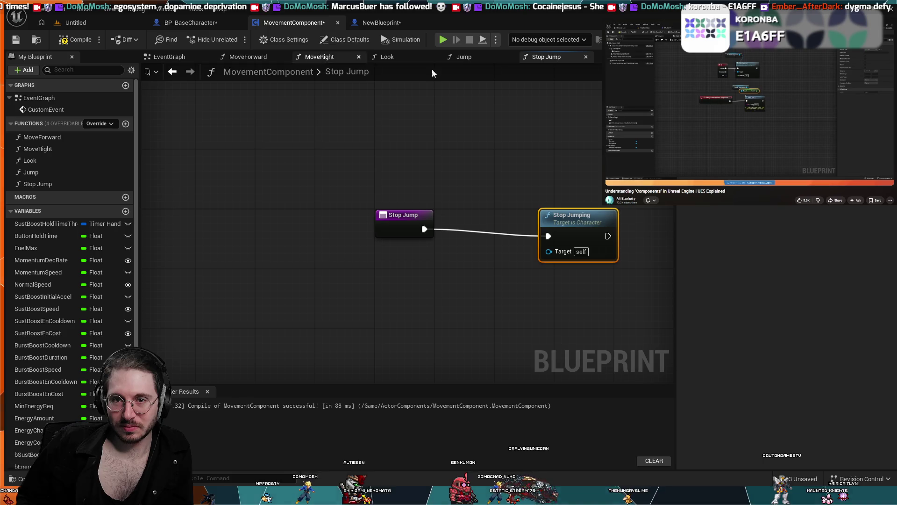
{"action": "left_click", "coordinate": [476, 57]}
{"action": "left_click_drag", "start_coordinate": [410, 229], "coordinate": [493, 236]}
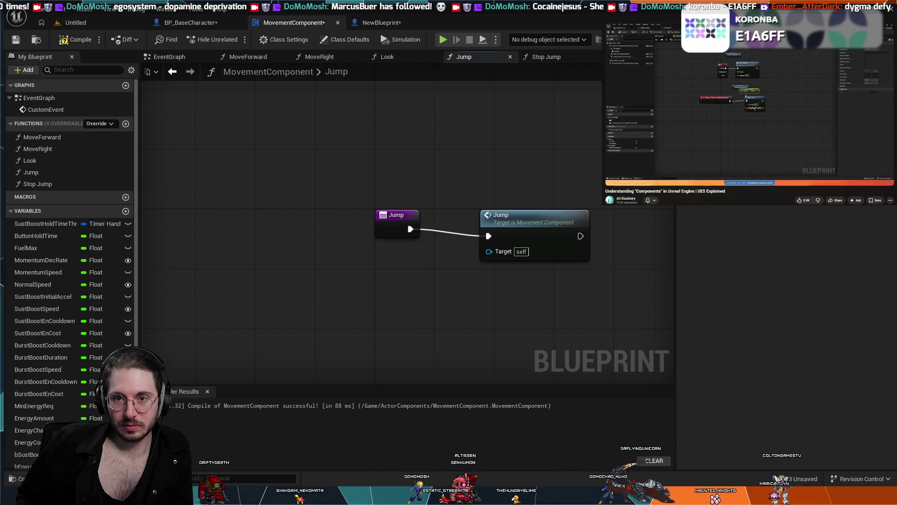
{"action": "key", "text": "ctrl+t"}
Search for 'dygma defy' and open the Dygma Defy product page.
{"action": "type", "text": "dhq"}
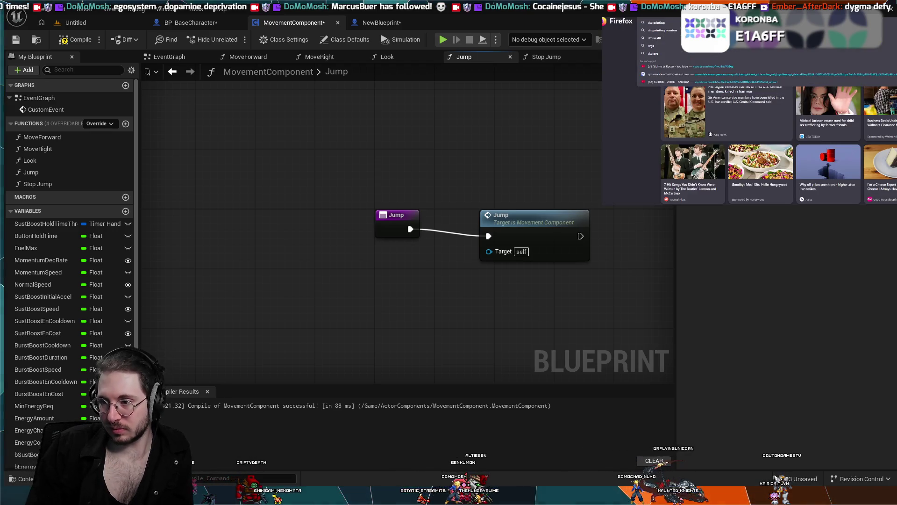
{"action": "key", "text": "BackSpace"}
{"action": "key", "text": "BackSpace"}
{"action": "type", "text": "ygma"}
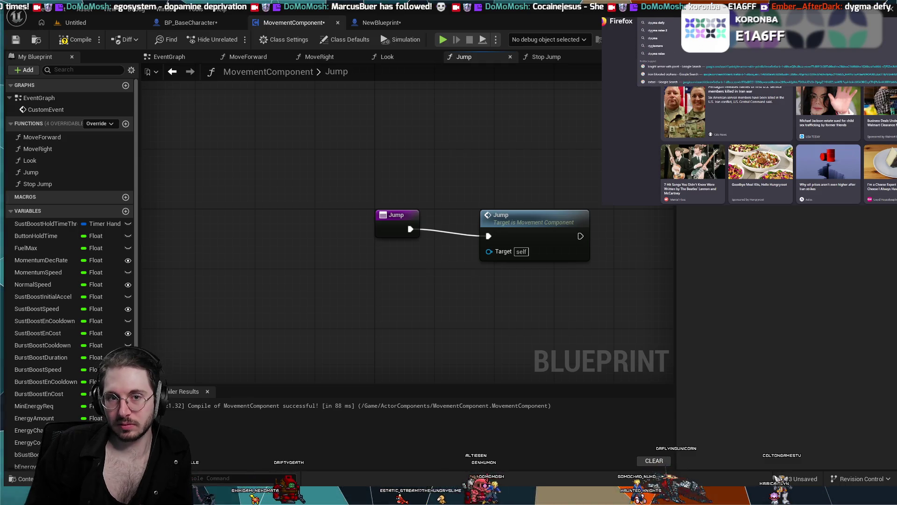
{"action": "type", "text": " defy"}
{"action": "key", "text": "Return"}
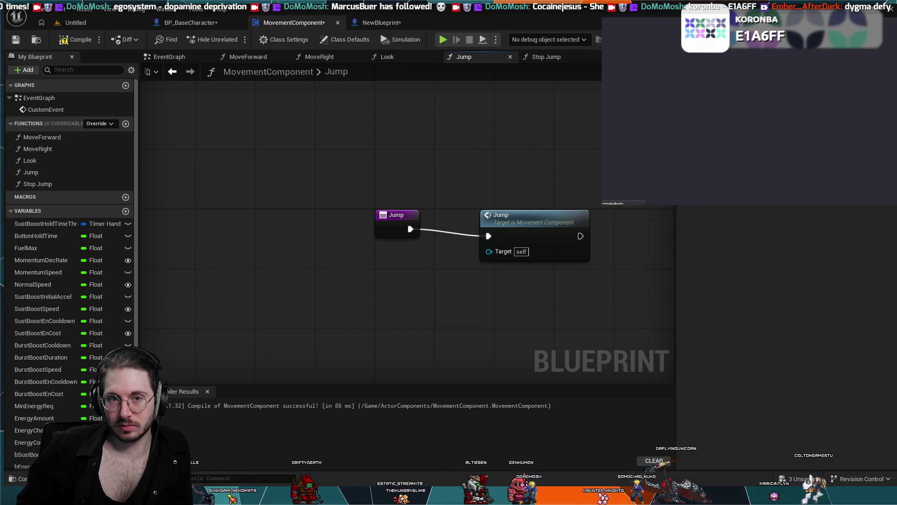
{"action": "left_click", "coordinate": [687, 53]}
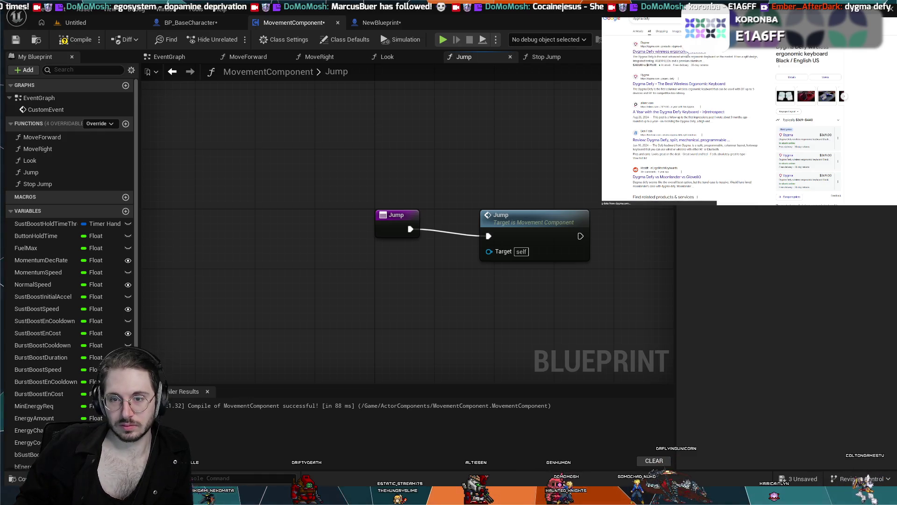
Browse the Dygma Defy product page, then close the tab and switch back to Unreal.
{"action": "scroll", "coordinate": [874, 126], "scroll_direction": "down", "scroll_amount": 3}
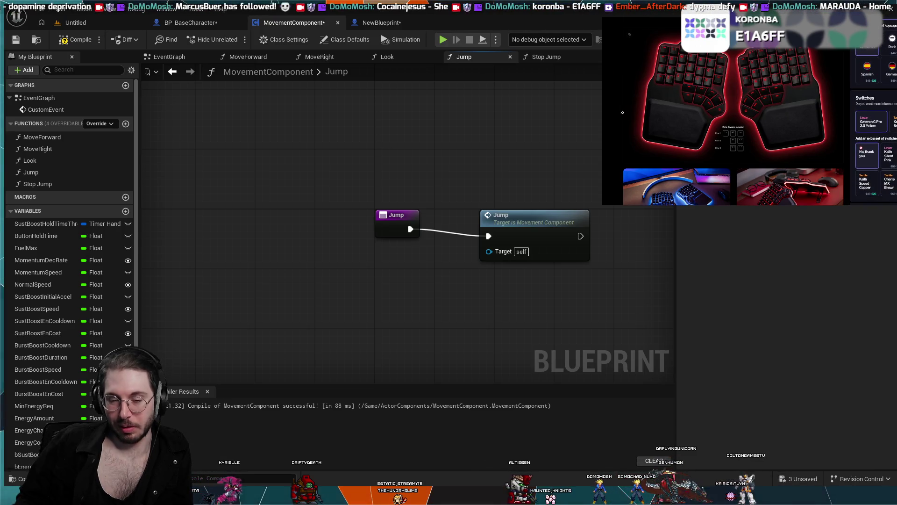
{"action": "scroll", "coordinate": [873, 126], "scroll_direction": "down", "scroll_amount": 5}
{"action": "scroll", "coordinate": [873, 126], "scroll_direction": "down", "scroll_amount": 3}
{"action": "scroll", "coordinate": [654, 123], "scroll_direction": "down", "scroll_amount": 3}
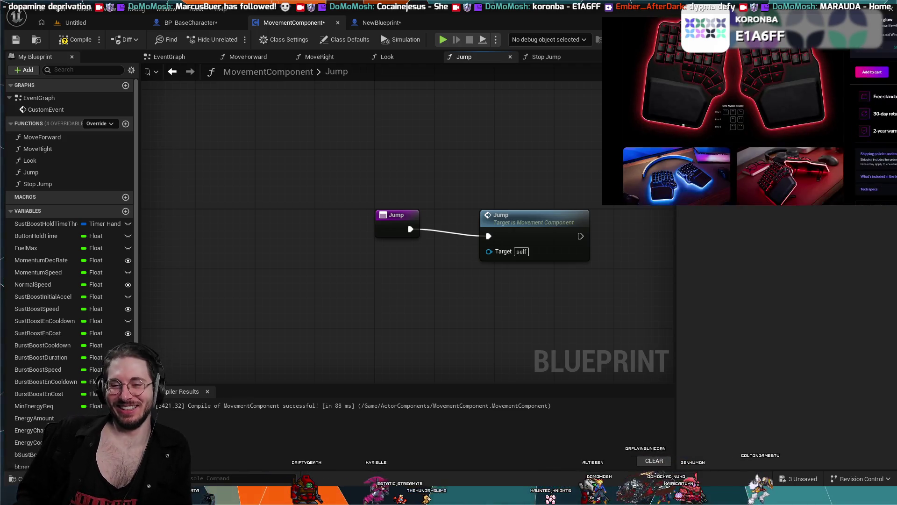
{"action": "scroll", "coordinate": [683, 124], "scroll_direction": "up", "scroll_amount": 3}
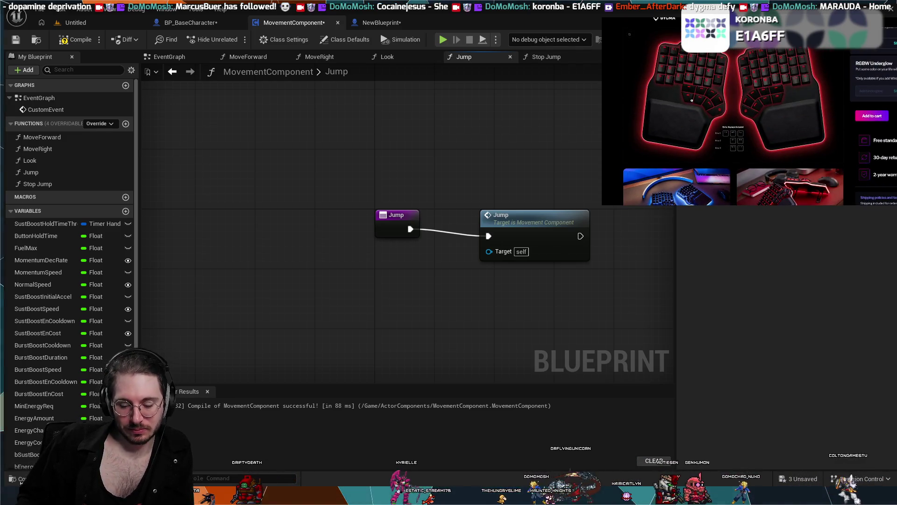
{"action": "scroll", "coordinate": [692, 100], "scroll_direction": "down", "scroll_amount": 1}
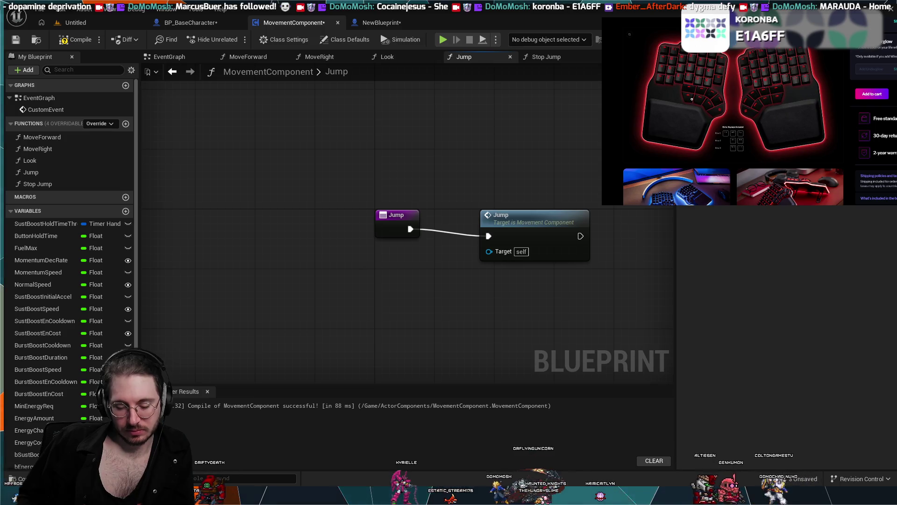
{"action": "scroll", "coordinate": [692, 99], "scroll_direction": "up", "scroll_amount": 1}
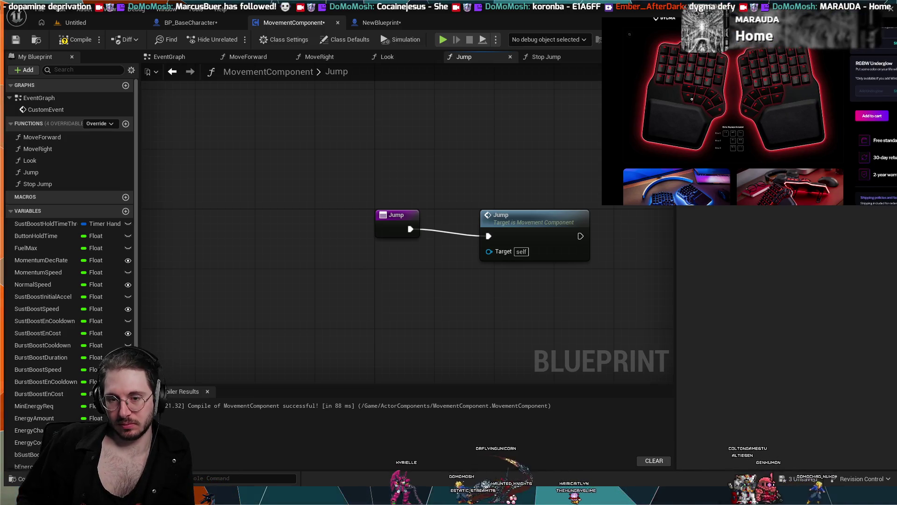
{"action": "scroll", "coordinate": [691, 99], "scroll_direction": "down", "scroll_amount": 2}
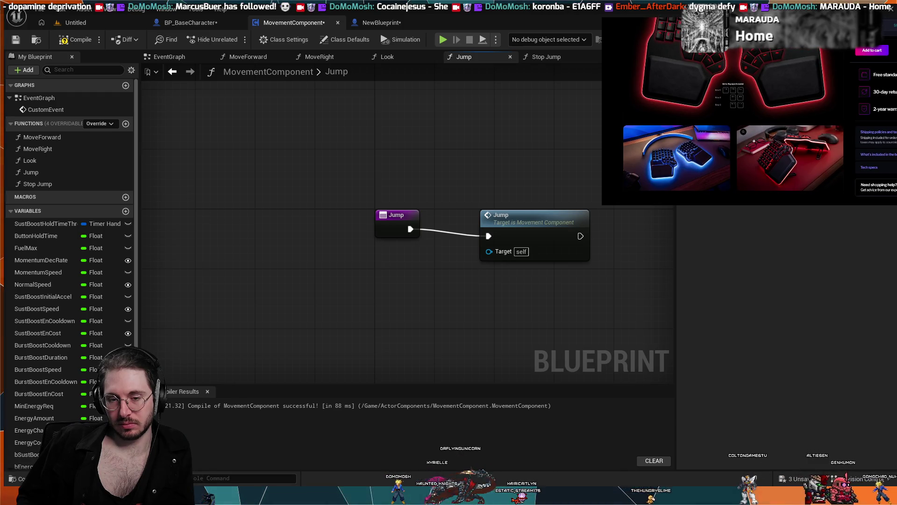
{"action": "scroll", "coordinate": [752, 140], "scroll_direction": "up", "scroll_amount": 2}
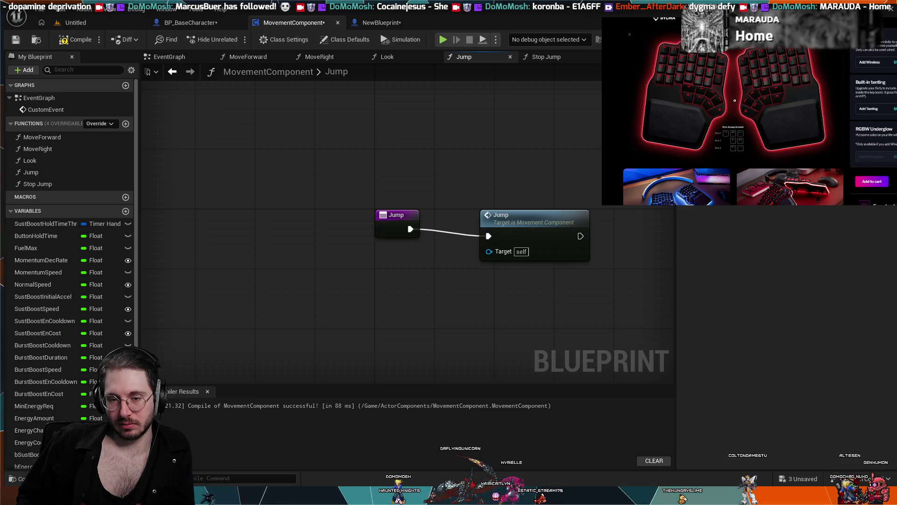
{"action": "scroll", "coordinate": [618, 82], "scroll_direction": "up", "scroll_amount": 5}
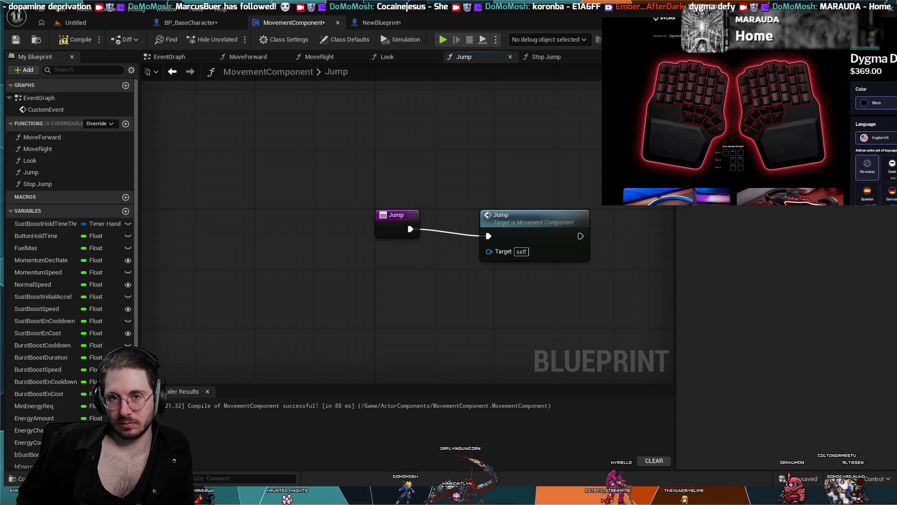
{"action": "key", "text": "ctrl+w"}
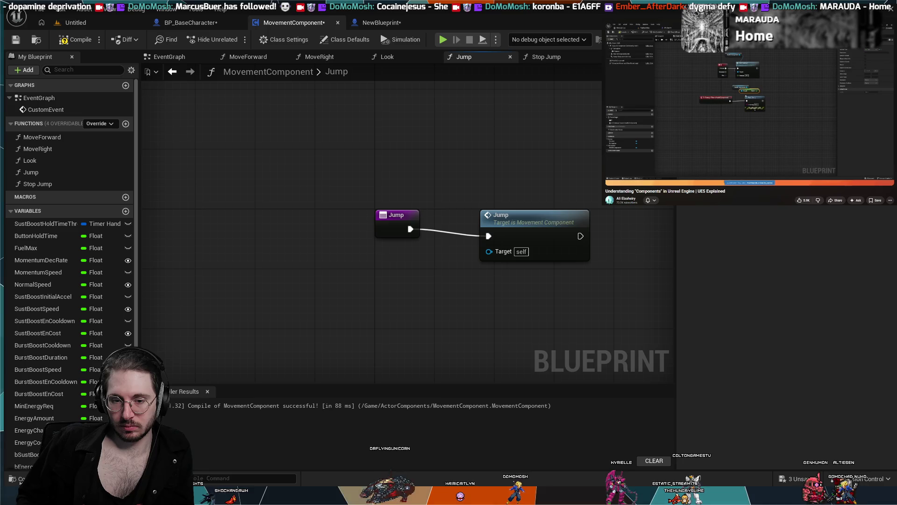
{"action": "key", "text": "alt+Tab"}
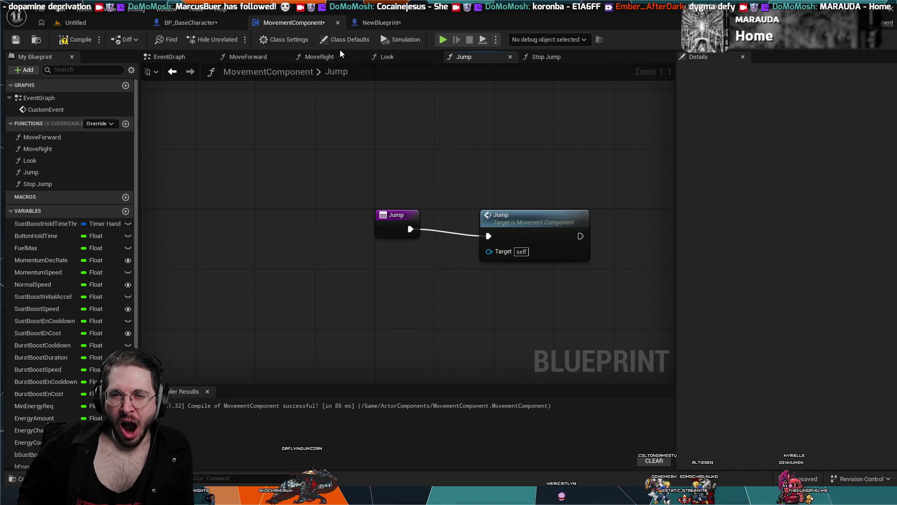
Add a Pawn input parameter to MovementComponent's Jump function, then switch to NewBlueprint.
{"action": "left_click", "coordinate": [405, 60]}
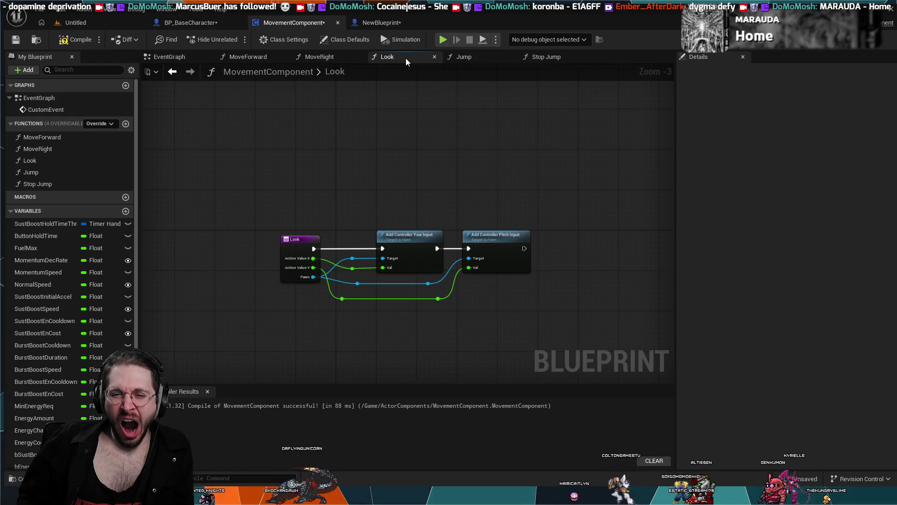
{"action": "left_click", "coordinate": [466, 60]}
{"action": "left_click", "coordinate": [407, 219]}
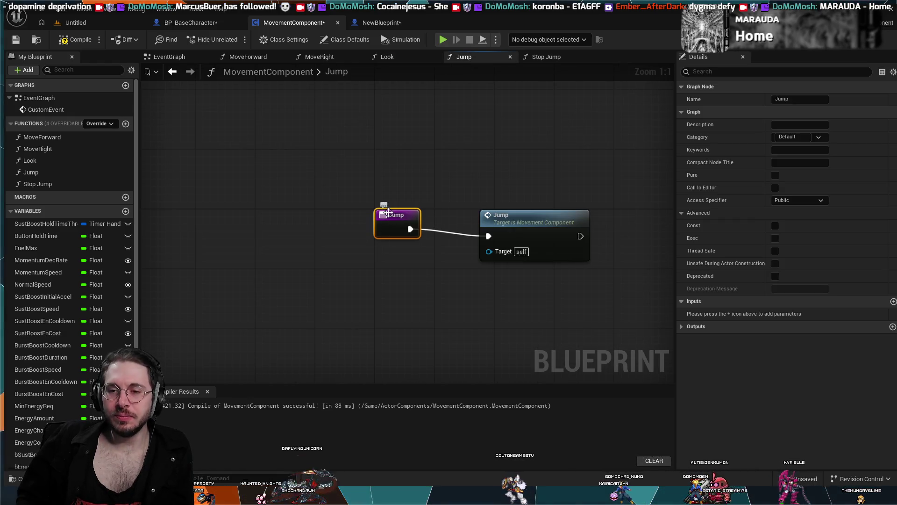
{"action": "left_click", "coordinate": [893, 301]}
{"action": "left_click", "coordinate": [729, 314]}
{"action": "type", "text": "pawn"}
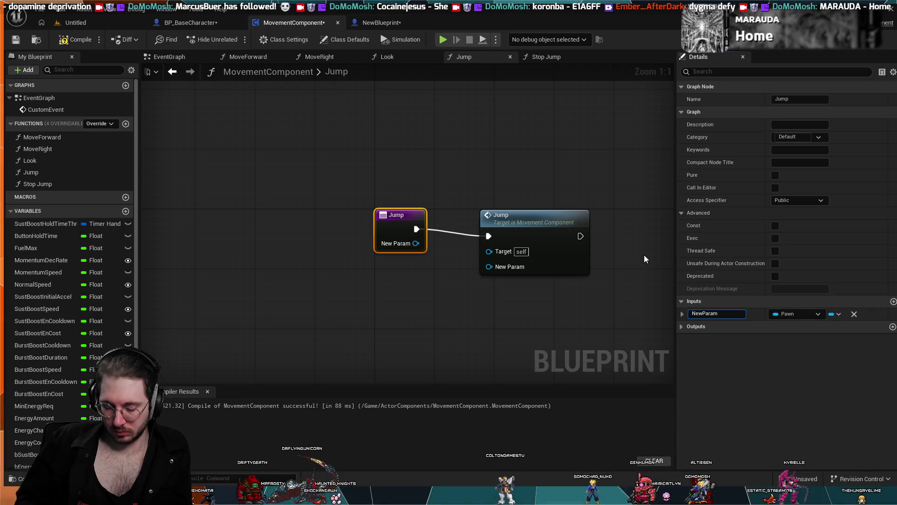
{"action": "key", "text": "ctrl+a"}
{"action": "key", "text": "BackSpace"}
{"action": "type", "text": "Pawn"}
{"action": "key", "text": "Return"}
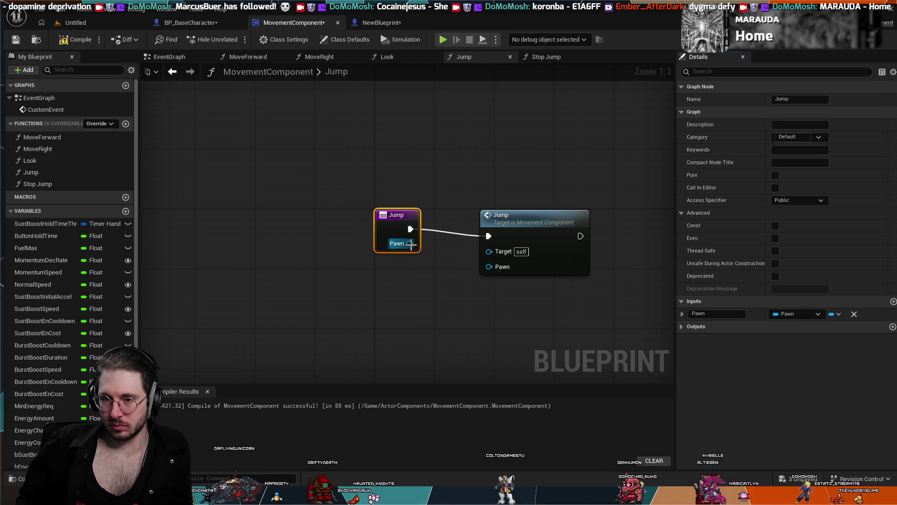
{"action": "left_click_drag", "start_coordinate": [397, 222], "coordinate": [397, 219]}
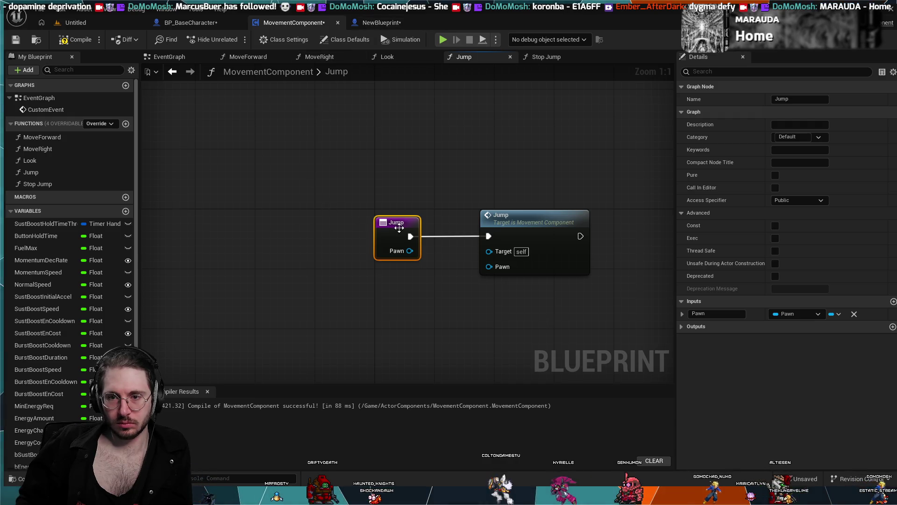
{"action": "left_click", "coordinate": [385, 23]}
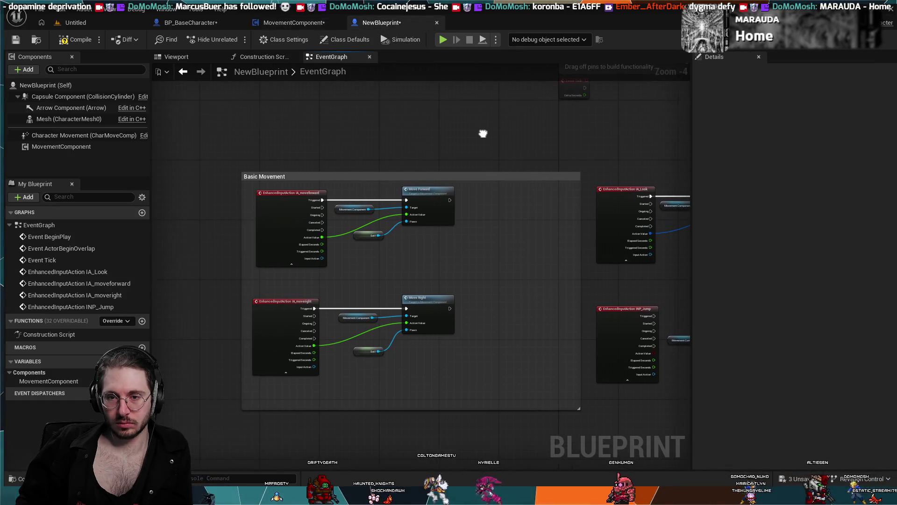
Look through MovementComponent's MoveRight, Stop Jump and Jump function graphs.
{"action": "scroll", "coordinate": [483, 134], "scroll_direction": "down", "scroll_amount": 2}
{"action": "scroll", "coordinate": [484, 136], "scroll_direction": "up", "scroll_amount": 3}
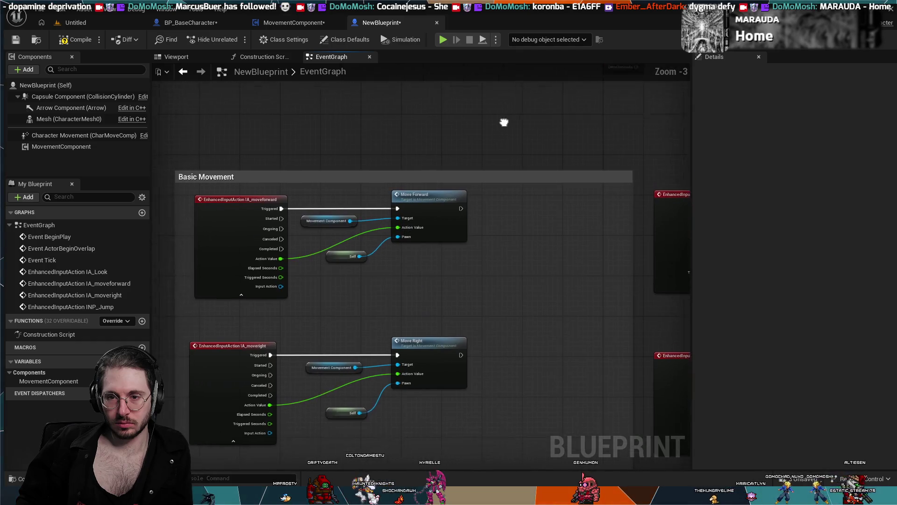
{"action": "left_click", "coordinate": [289, 24]}
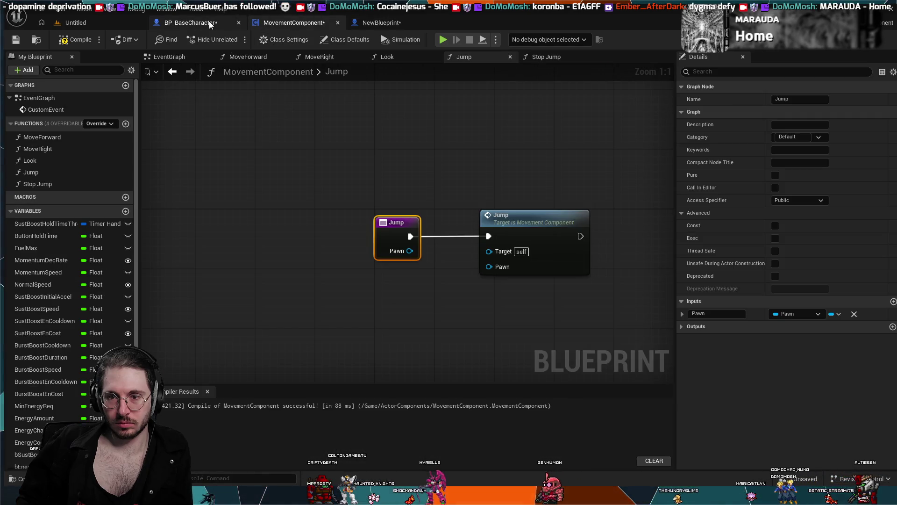
{"action": "left_click", "coordinate": [321, 58]}
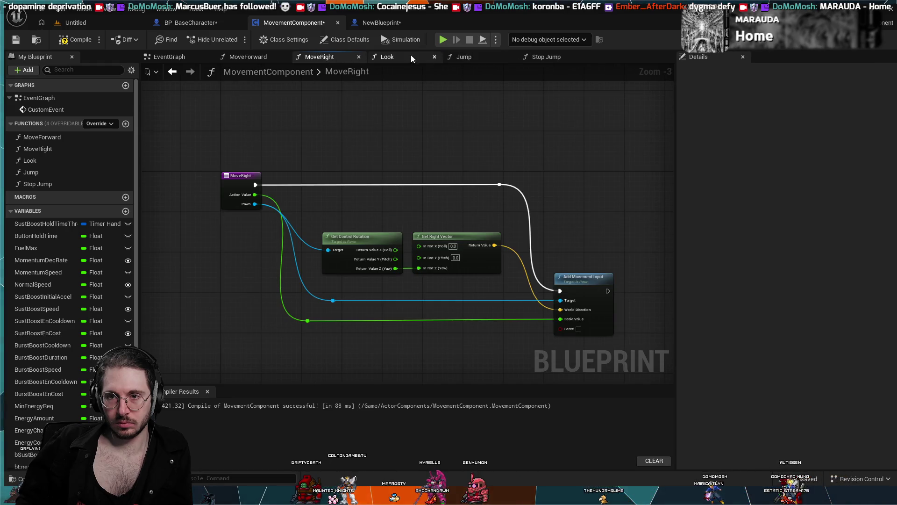
{"action": "left_click", "coordinate": [539, 56]}
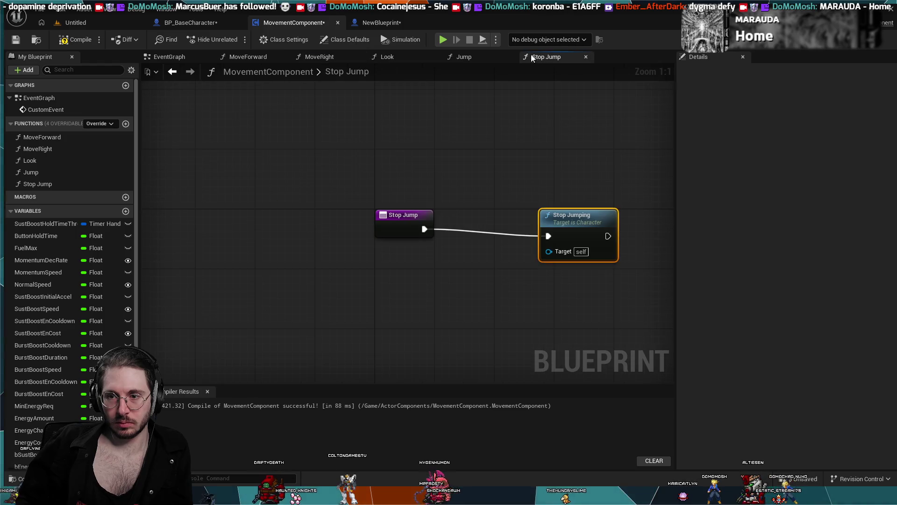
{"action": "left_click", "coordinate": [472, 55]}
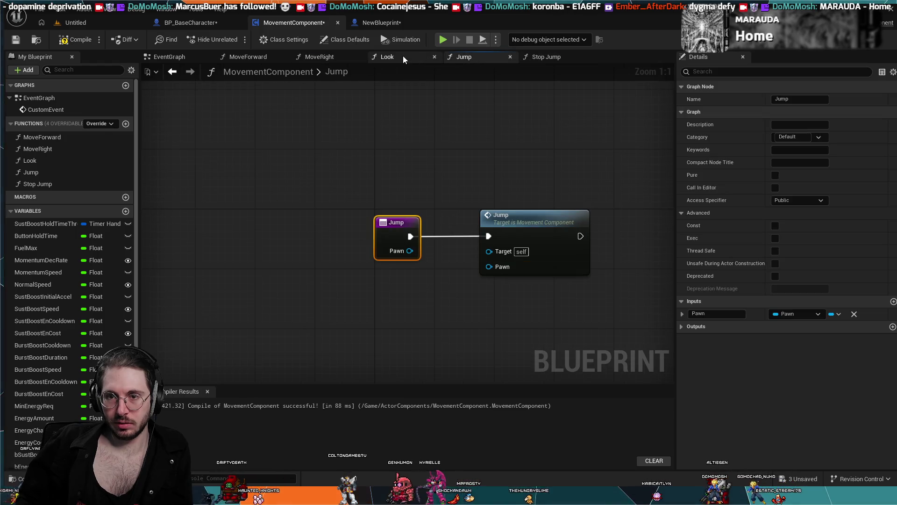
Review the IA_Look and INP_Jump nodes in BP_BaseCharacter and NewBlueprint, ending on MovementComponent's Jump.
{"action": "left_click", "coordinate": [195, 24]}
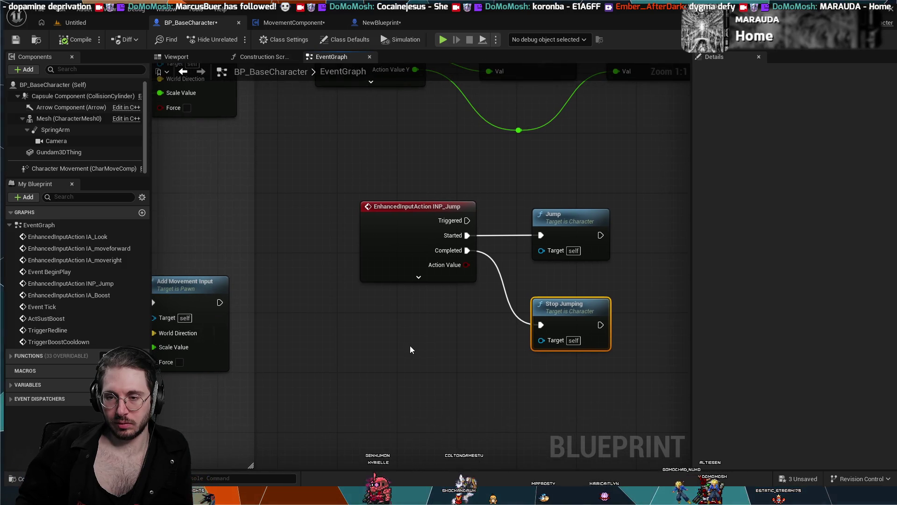
{"action": "scroll", "coordinate": [411, 346], "scroll_direction": "down", "scroll_amount": 2}
{"action": "mouse_move", "coordinate": [410, 346]}
{"action": "left_mouse_down"}
{"action": "mouse_move", "coordinate": [357, 340]}
{"action": "mouse_move", "coordinate": [474, 311]}
{"action": "mouse_move", "coordinate": [546, 307]}
{"action": "mouse_move", "coordinate": [352, 306]}
{"action": "left_mouse_up"}
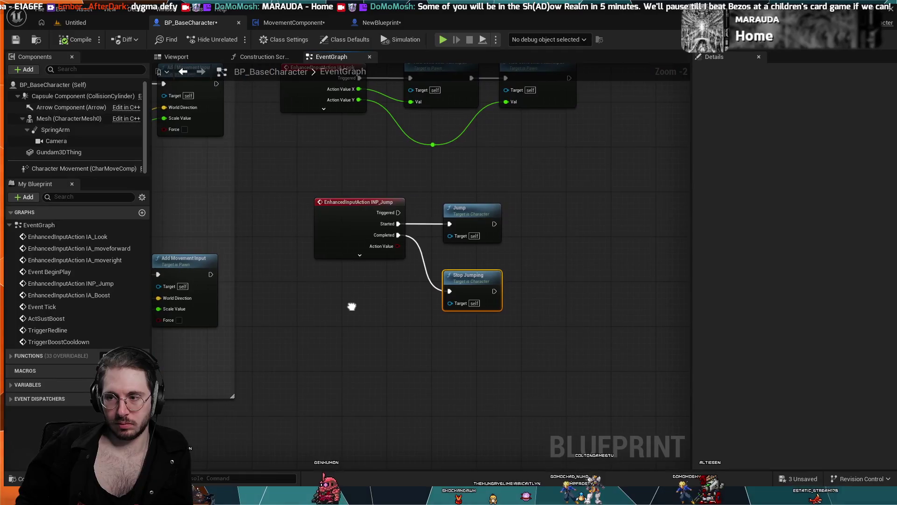
{"action": "left_click_drag", "start_coordinate": [472, 181], "coordinate": [439, 230]}
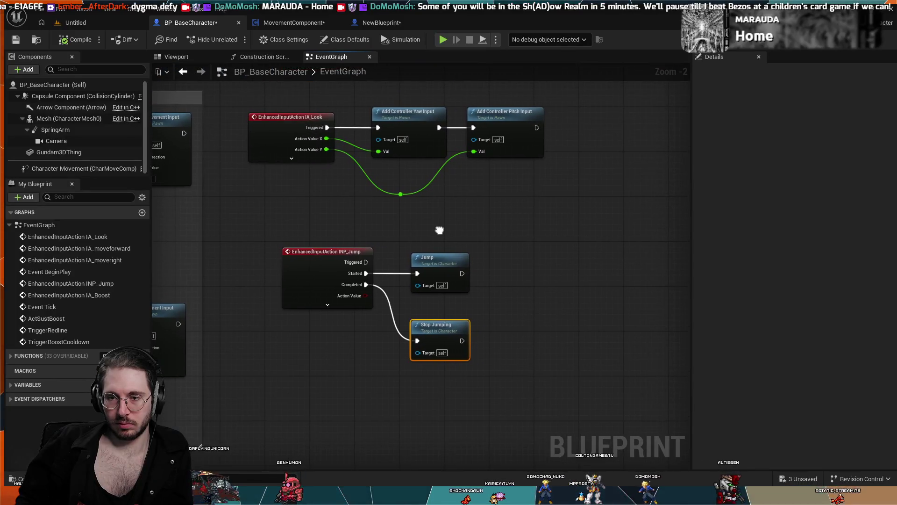
{"action": "left_click", "coordinate": [367, 18]}
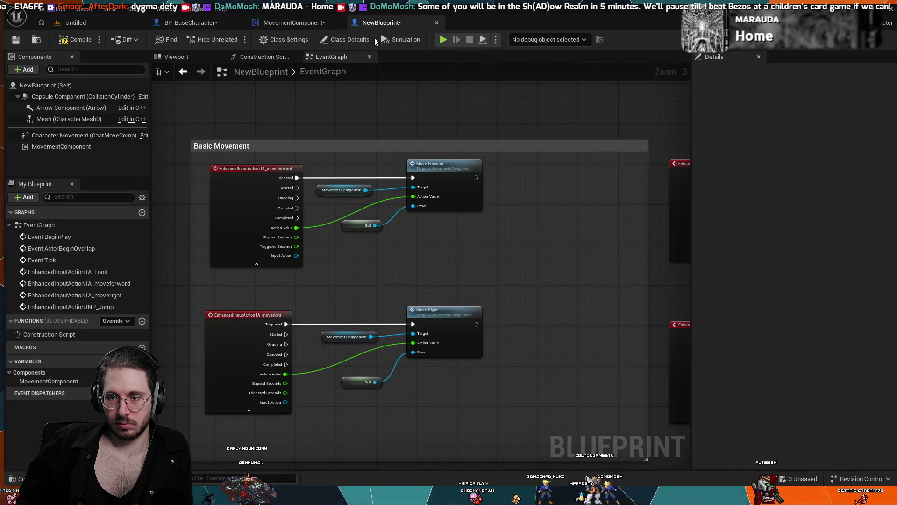
{"action": "scroll", "coordinate": [467, 196], "scroll_direction": "down", "scroll_amount": 3}
{"action": "mouse_move", "coordinate": [512, 253]}
{"action": "left_mouse_down"}
{"action": "mouse_move", "coordinate": [419, 189]}
{"action": "mouse_move", "coordinate": [371, 206]}
{"action": "mouse_move", "coordinate": [323, 206]}
{"action": "left_mouse_up"}
{"action": "scroll", "coordinate": [420, 196], "scroll_direction": "up", "scroll_amount": 3}
{"action": "left_click", "coordinate": [279, 22]}
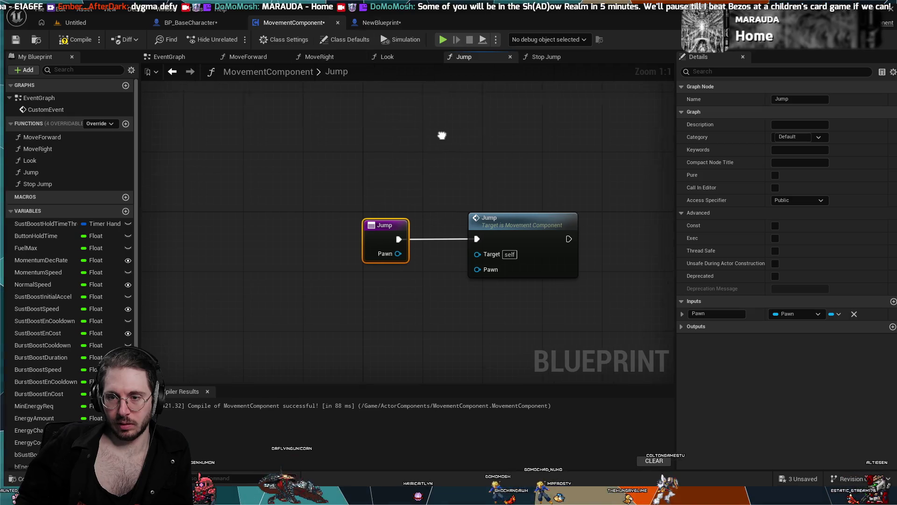
Pass the Jump function's Pawn input into its Jump call.
{"action": "left_click", "coordinate": [526, 57]}
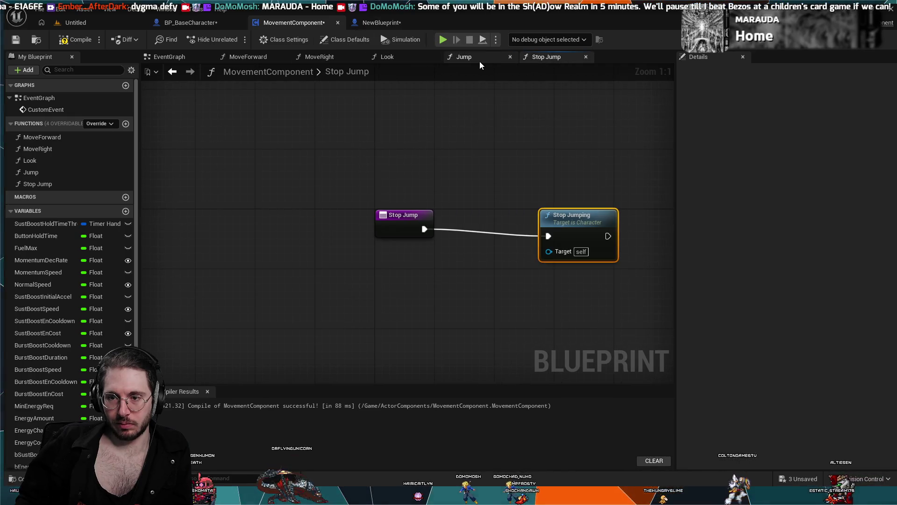
{"action": "left_click", "coordinate": [478, 58]}
{"action": "left_click_drag", "start_coordinate": [422, 260], "coordinate": [433, 265]}
Add a Pawn input to Stop Jump and try wiring it to Stop Jumping's Target.
{"action": "left_click", "coordinate": [547, 56]}
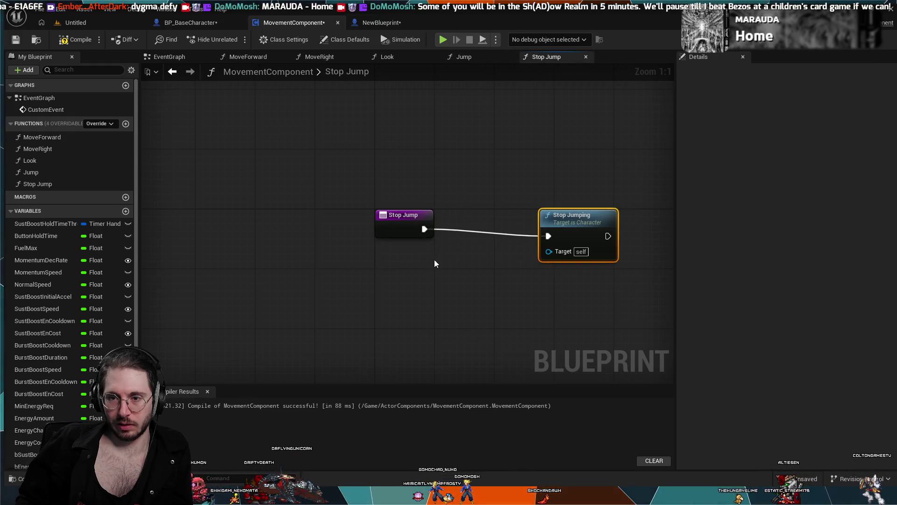
{"action": "left_click", "coordinate": [407, 226]}
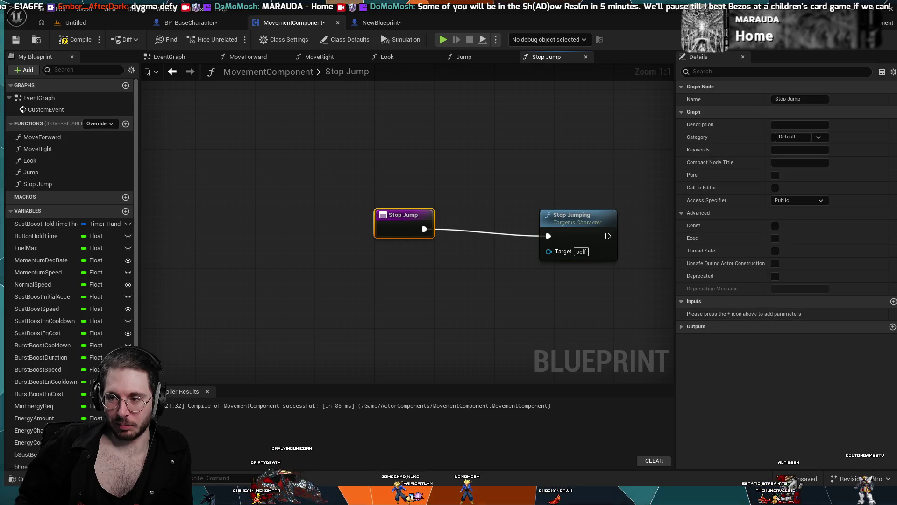
{"action": "left_click", "coordinate": [893, 300]}
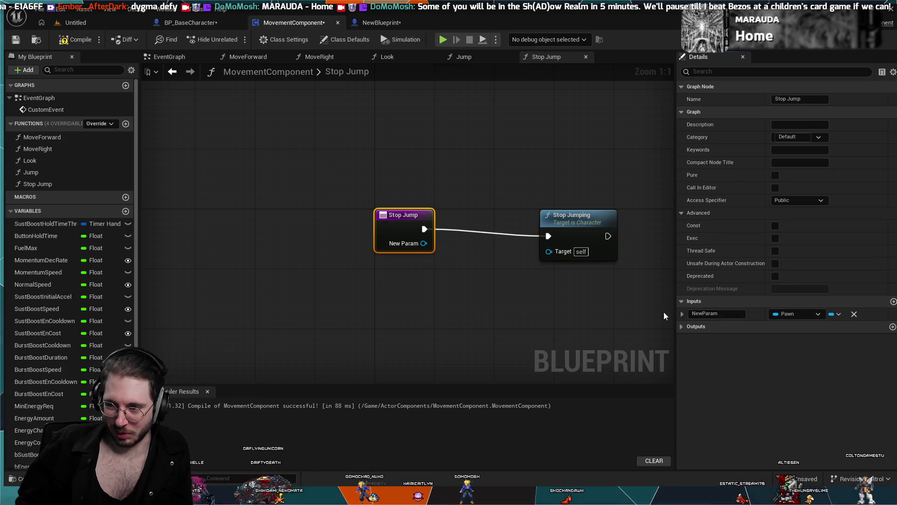
{"action": "left_click", "coordinate": [717, 312]}
{"action": "type", "text": "Pawn"}
{"action": "key", "text": "Return"}
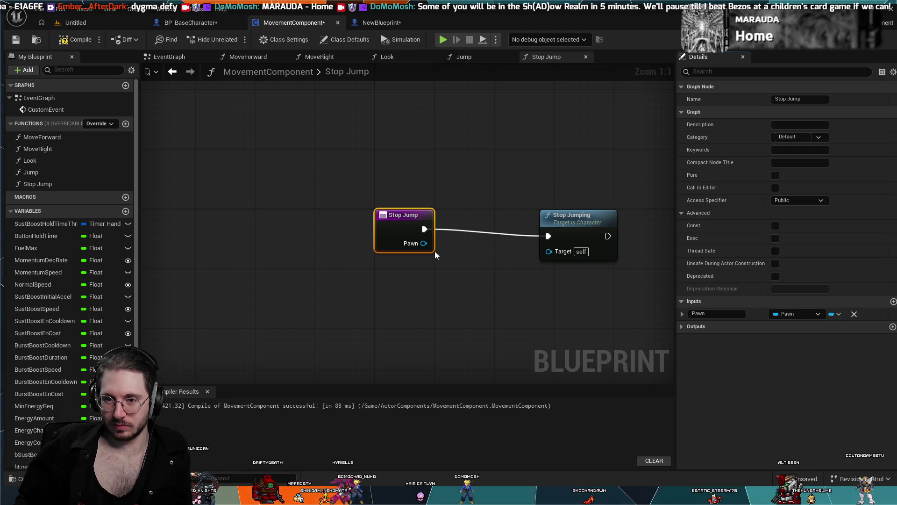
{"action": "left_click_drag", "start_coordinate": [423, 243], "coordinate": [548, 252]}
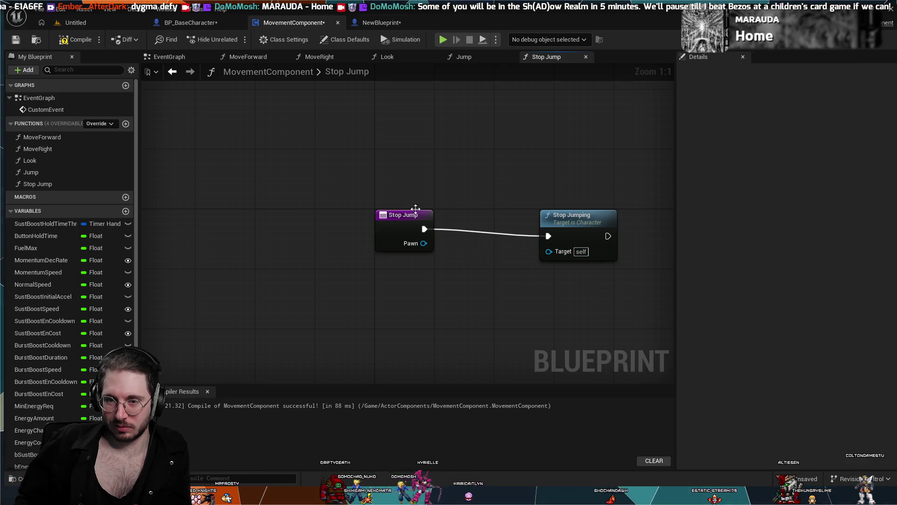
{"action": "left_click_drag", "start_coordinate": [418, 216], "coordinate": [425, 223]}
{"action": "left_click", "coordinate": [471, 57]}
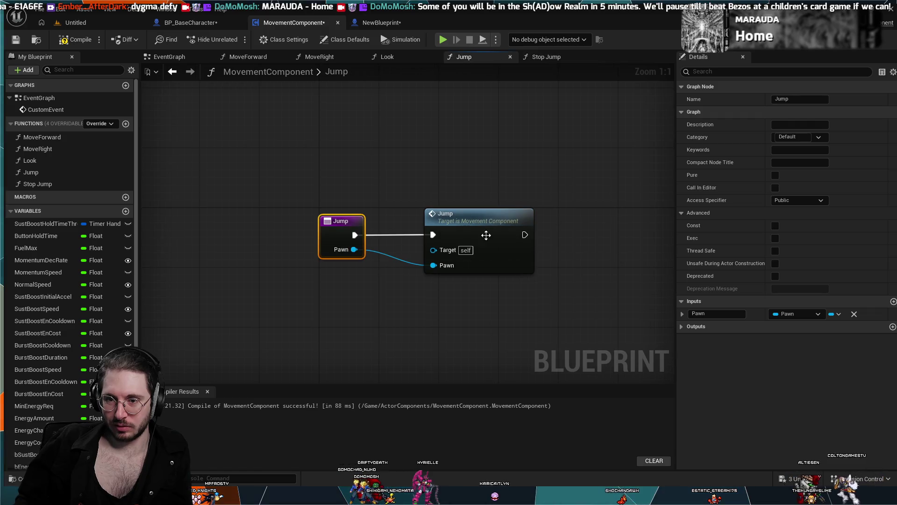
{"action": "left_click", "coordinate": [542, 56]}
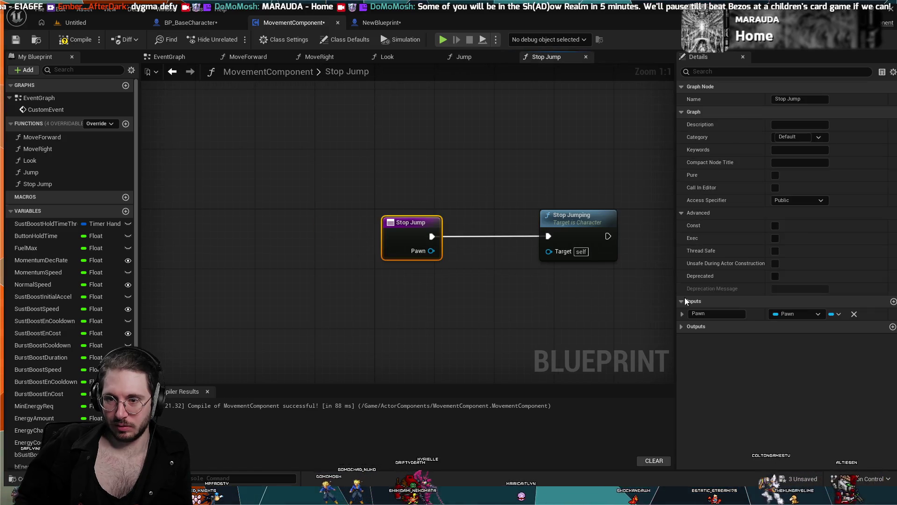
{"action": "left_click", "coordinate": [617, 253]}
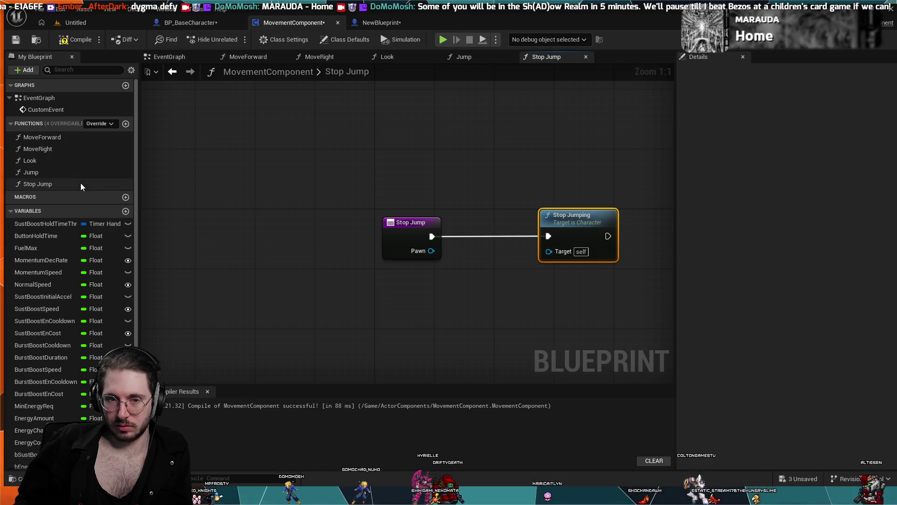
{"action": "left_click", "coordinate": [481, 56]}
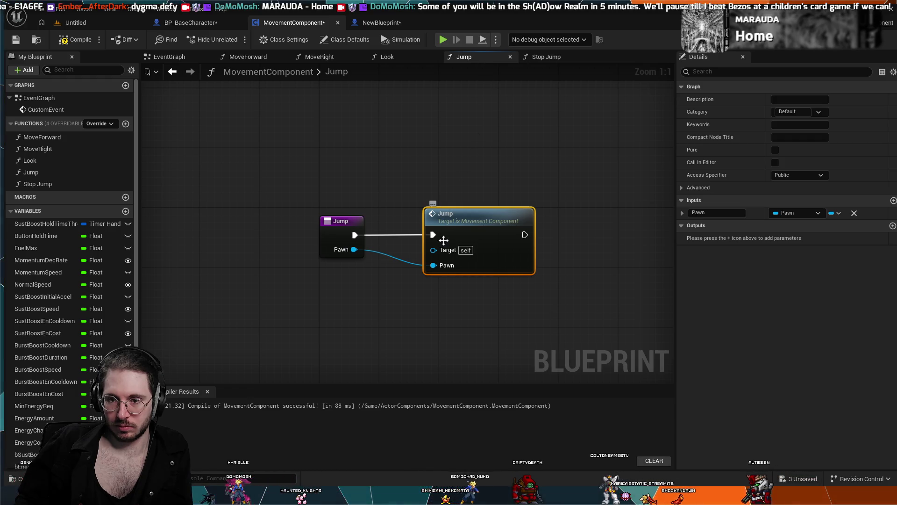
{"action": "left_click", "coordinate": [546, 57]}
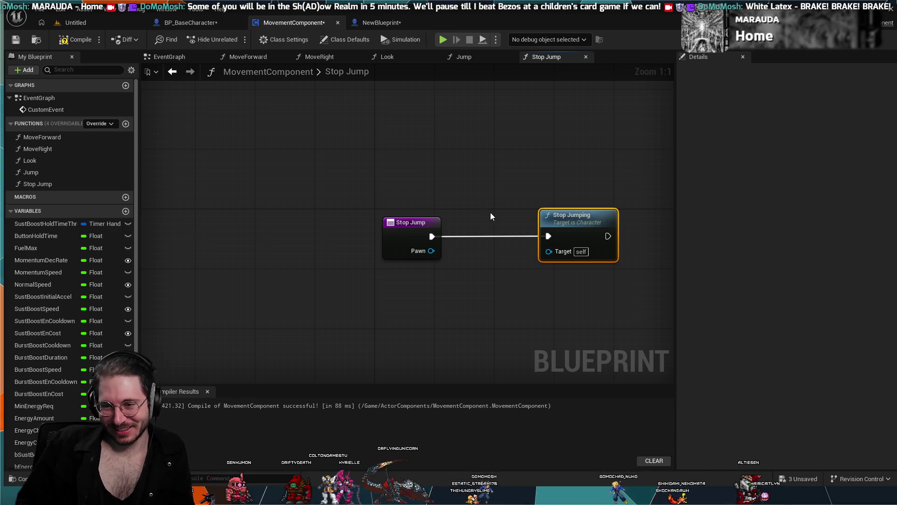
{"action": "mouse_move", "coordinate": [480, 257]}
{"action": "left_mouse_down"}
{"action": "mouse_move", "coordinate": [475, 281]}
{"action": "mouse_move", "coordinate": [423, 265]}
{"action": "left_mouse_up"}
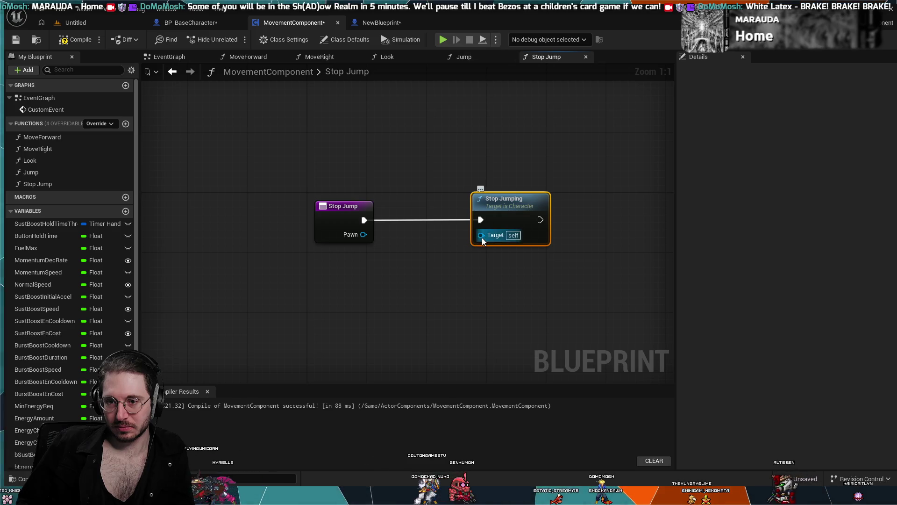
{"action": "left_click", "coordinate": [478, 58]}
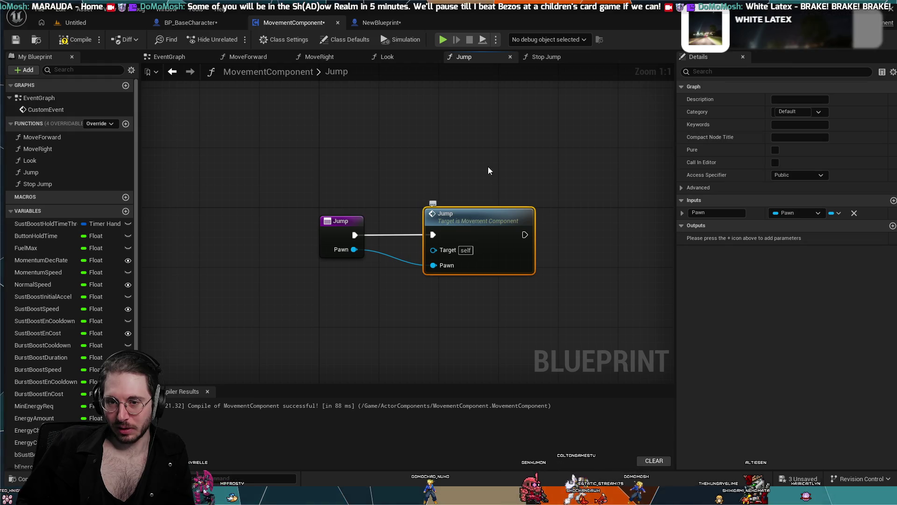
{"action": "left_click", "coordinate": [548, 58]}
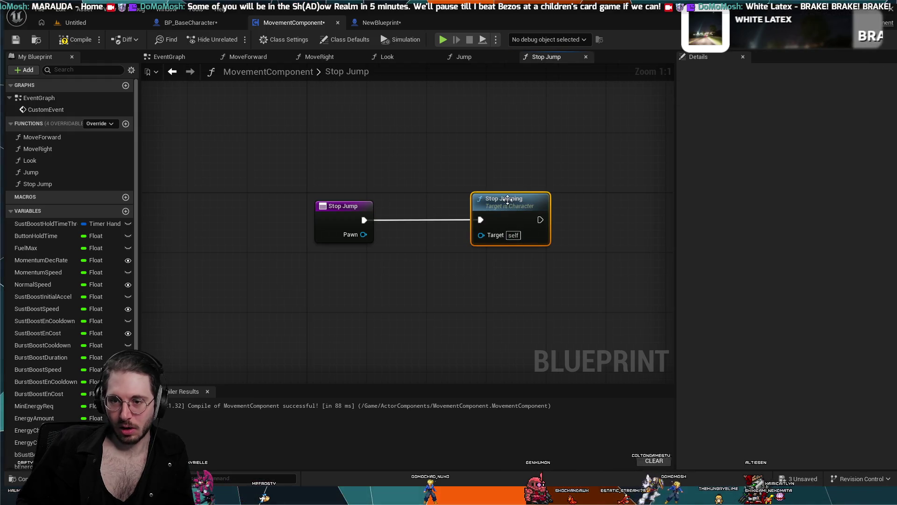
{"action": "key", "text": "Delete"}
Place a call to the component's Stop Jump function beside the Stop Jump entry node.
{"action": "mouse_move", "coordinate": [69, 182]}
{"action": "left_mouse_down"}
{"action": "mouse_move", "coordinate": [500, 203]}
{"action": "mouse_move", "coordinate": [502, 213]}
{"action": "mouse_move", "coordinate": [495, 212]}
{"action": "left_mouse_up"}
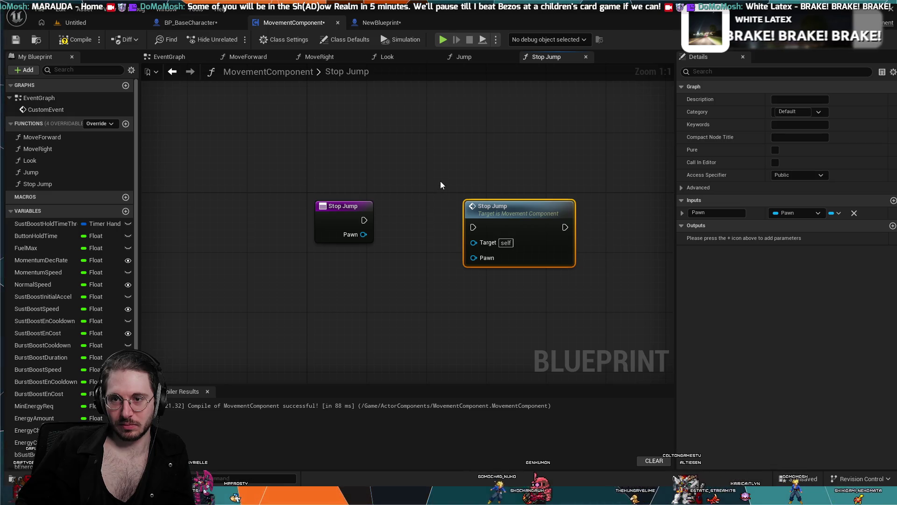
{"action": "key", "text": "ctrl+z"}
{"action": "key", "text": "ctrl+z"}
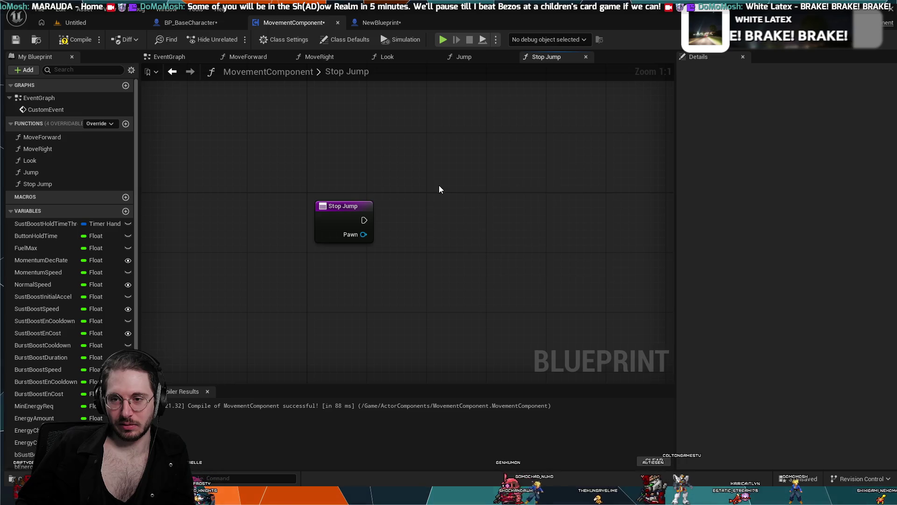
{"action": "key", "text": "ctrl+z"}
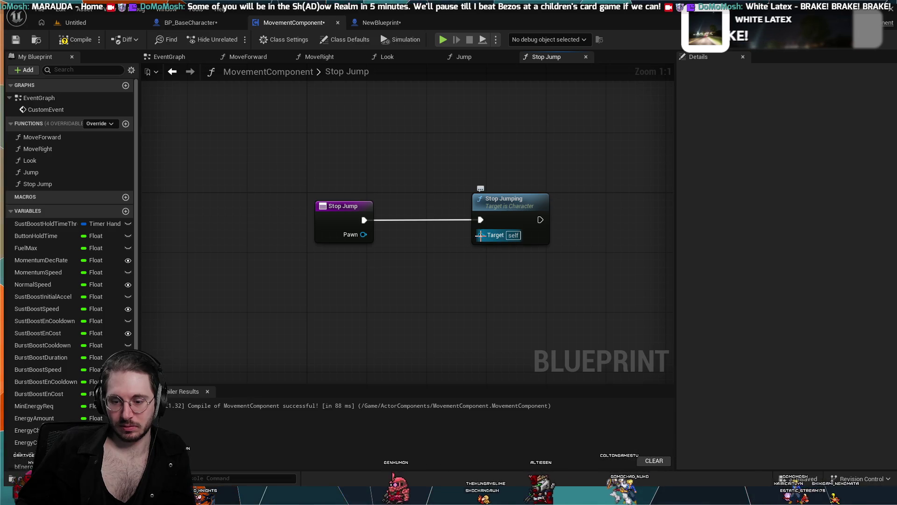
{"action": "key", "text": "ctrl+z"}
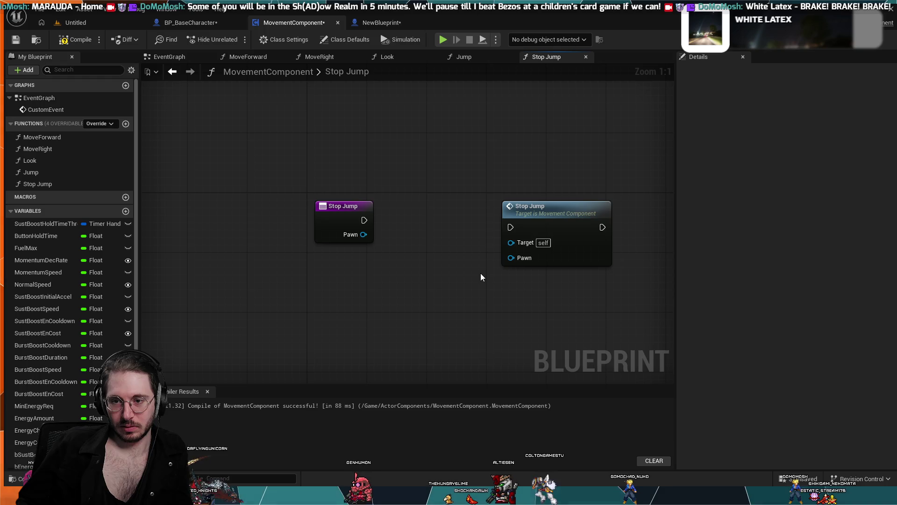
{"action": "left_click", "coordinate": [504, 207]}
{"action": "left_click_drag", "start_coordinate": [504, 208], "coordinate": [483, 213]}
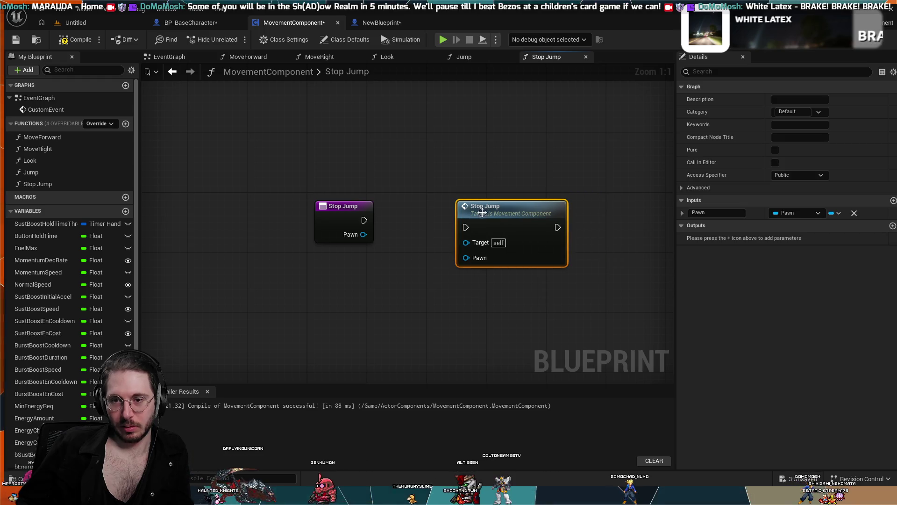
Wire the entry's execution and Pawn pins into the Stop Jump call.
{"action": "left_click", "coordinate": [511, 57]}
{"action": "left_click", "coordinate": [546, 56]}
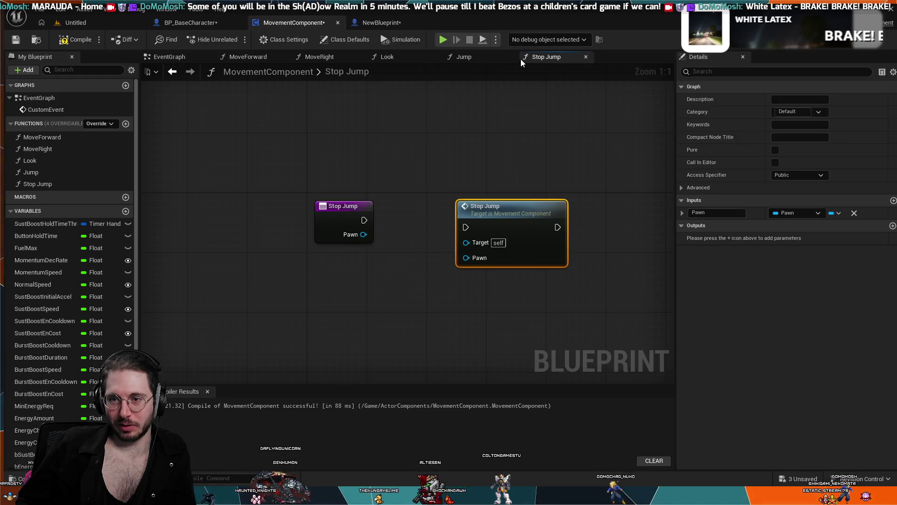
{"action": "left_click", "coordinate": [479, 58]}
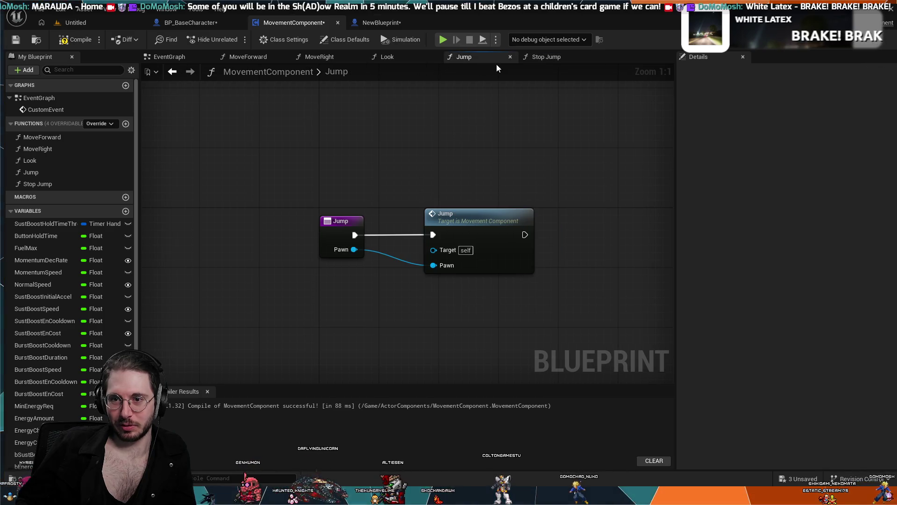
{"action": "left_click", "coordinate": [548, 61]}
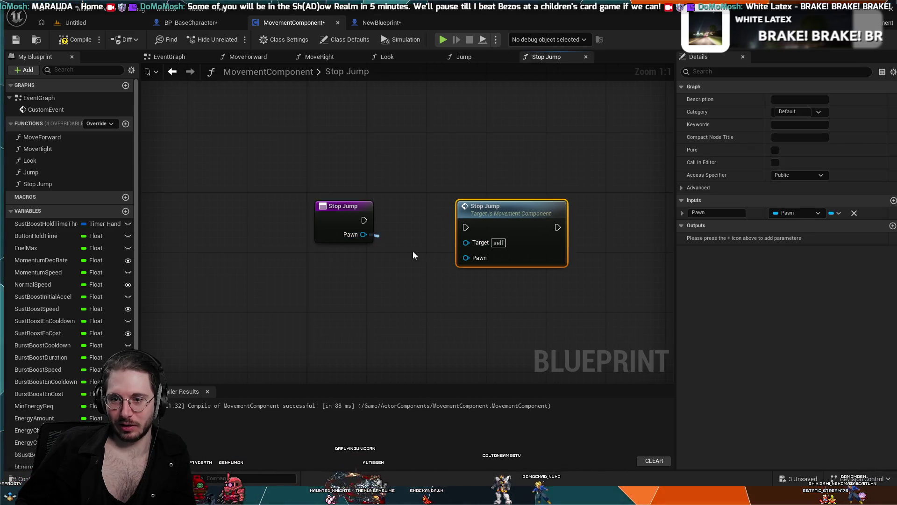
{"action": "left_click_drag", "start_coordinate": [476, 273], "coordinate": [466, 257]}
{"action": "mouse_move", "coordinate": [368, 222]}
{"action": "left_mouse_down"}
{"action": "mouse_move", "coordinate": [483, 229]}
{"action": "mouse_move", "coordinate": [470, 206]}
{"action": "left_mouse_up"}
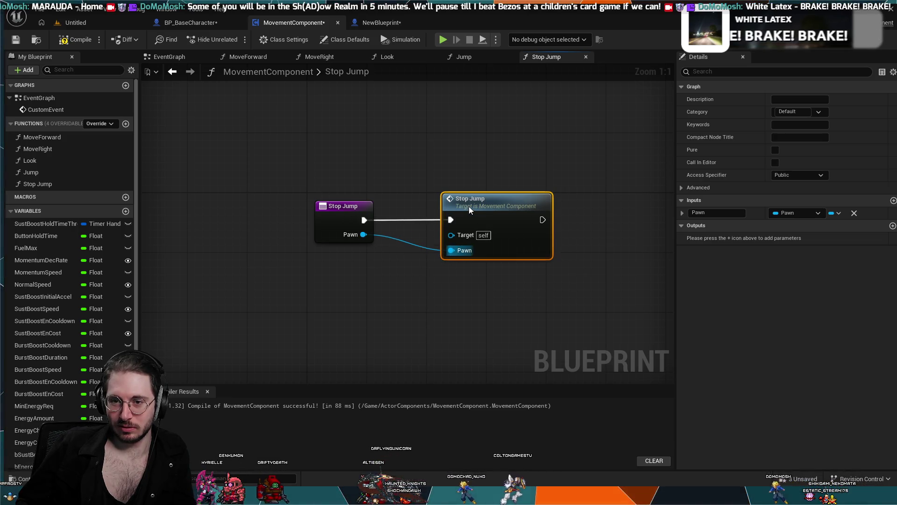
{"action": "left_click", "coordinate": [490, 168]}
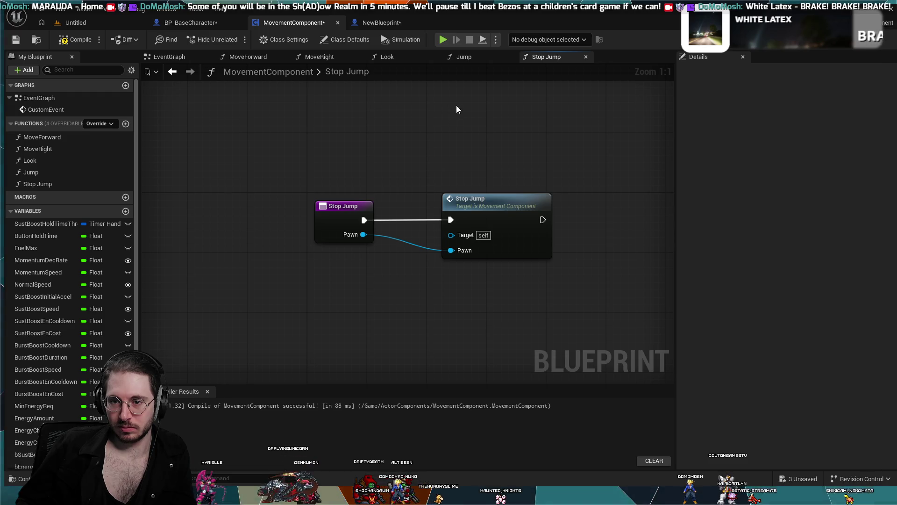
{"action": "left_click", "coordinate": [464, 57]}
{"action": "left_click", "coordinate": [403, 60]}
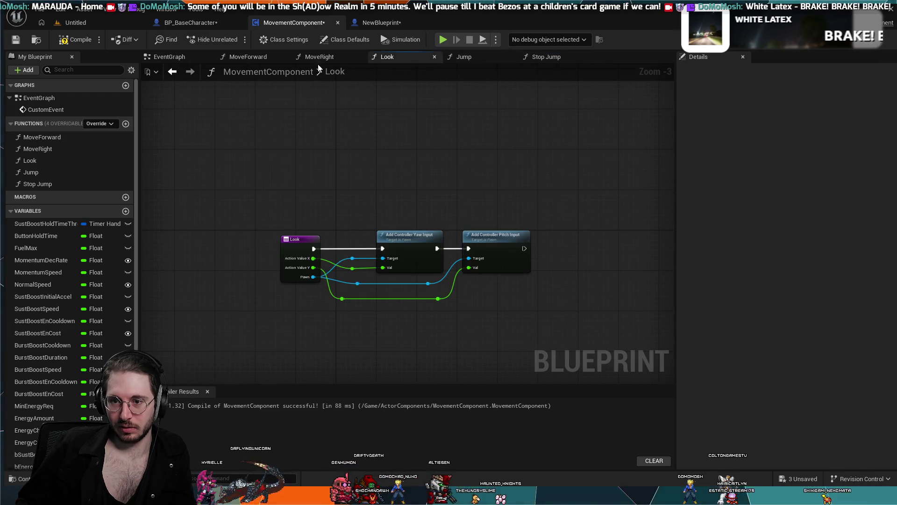
Glance over the Jump and Stop Jump graphs, then return to BP_BaseCharacter's EventGraph.
{"action": "left_click", "coordinate": [481, 56]}
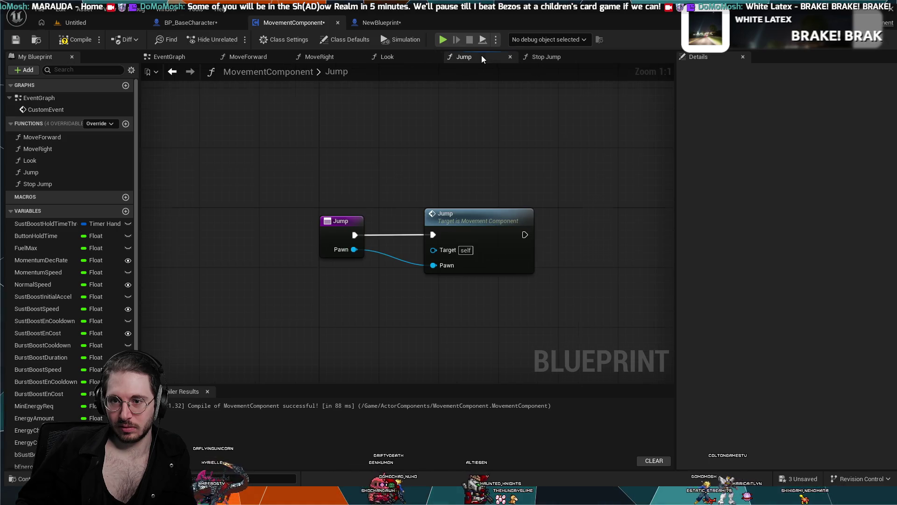
{"action": "left_click", "coordinate": [532, 58]}
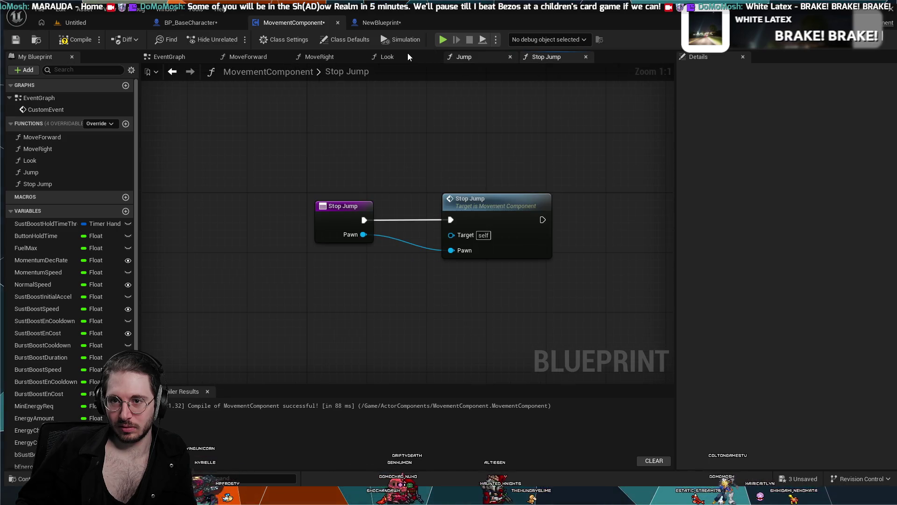
{"action": "left_click", "coordinate": [40, 175]}
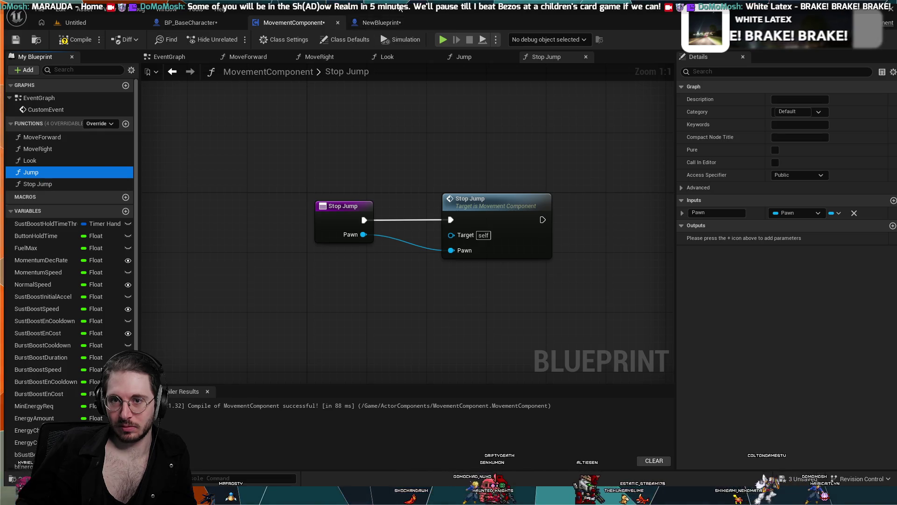
{"action": "left_click", "coordinate": [205, 24]}
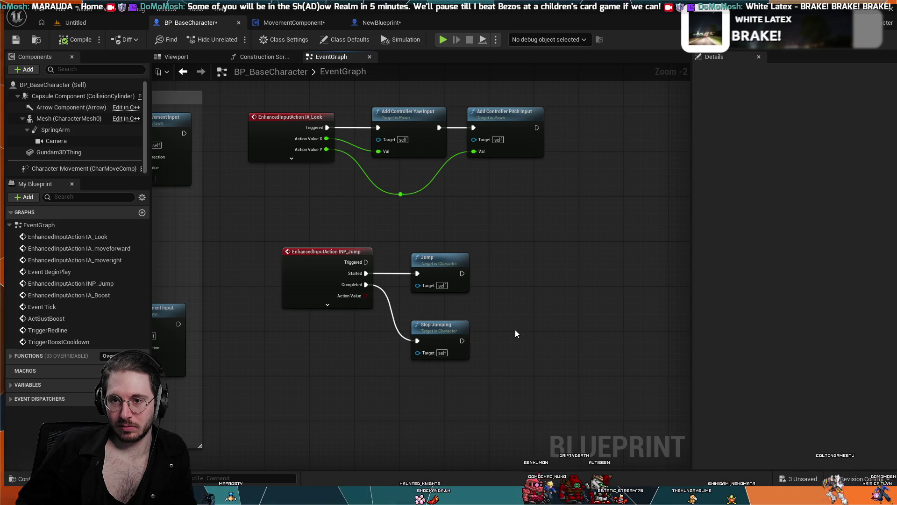
Compare MovementComponent's Stop Jump and Jump graphs with BP_BaseCharacter, then show NewBlueprint's event graph.
{"action": "mouse_move", "coordinate": [520, 299]}
{"action": "left_mouse_down"}
{"action": "mouse_move", "coordinate": [588, 293]}
{"action": "mouse_move", "coordinate": [580, 331]}
{"action": "left_mouse_up"}
{"action": "scroll", "coordinate": [587, 306], "scroll_direction": "up", "scroll_amount": 1}
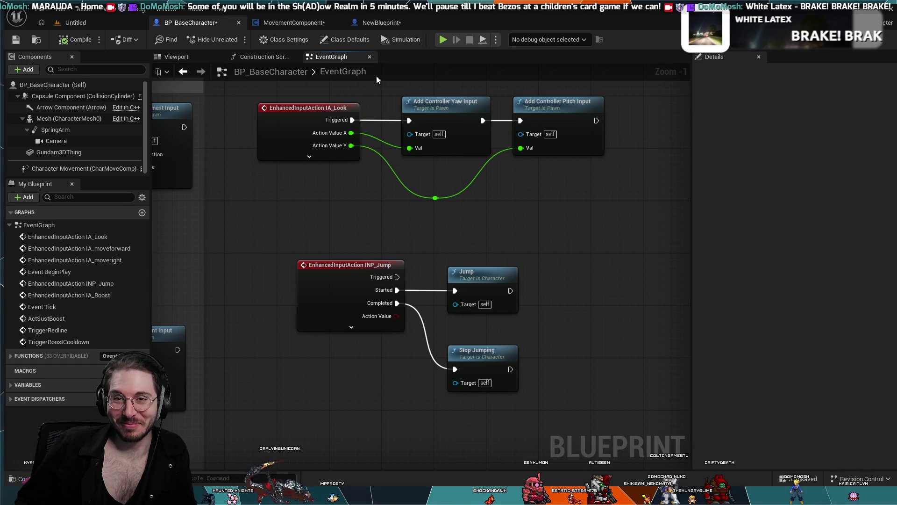
{"action": "left_click", "coordinate": [391, 25]}
{"action": "left_click", "coordinate": [304, 23]}
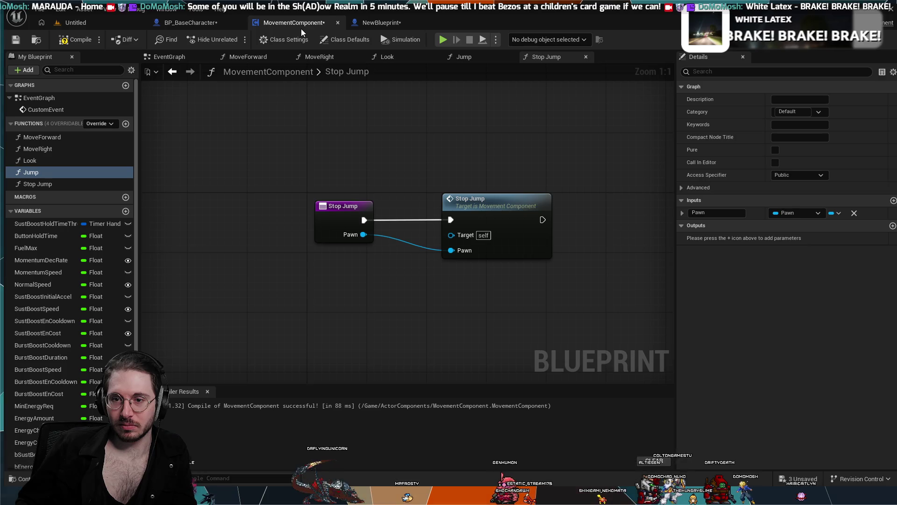
{"action": "left_click", "coordinate": [452, 57]}
{"action": "scroll", "coordinate": [450, 111], "scroll_direction": "down", "scroll_amount": 1}
{"action": "scroll", "coordinate": [449, 111], "scroll_direction": "down", "scroll_amount": 1}
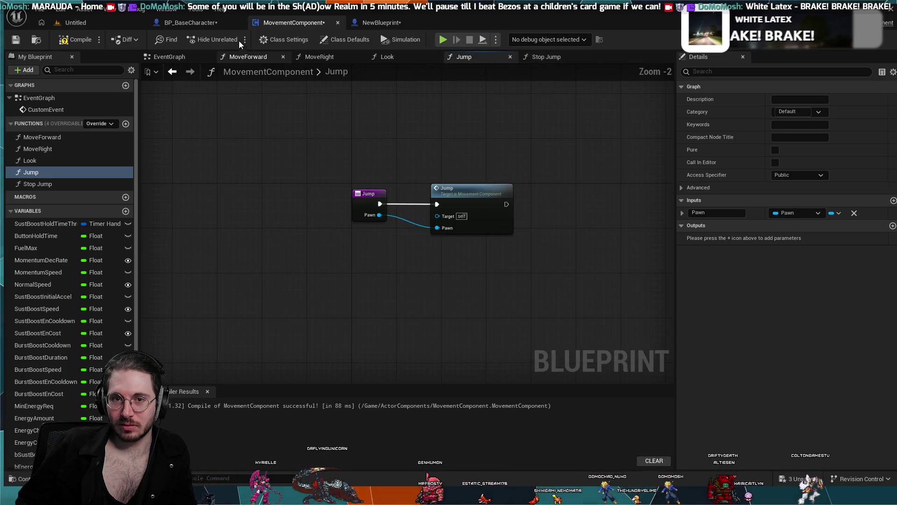
{"action": "left_click", "coordinate": [213, 24]}
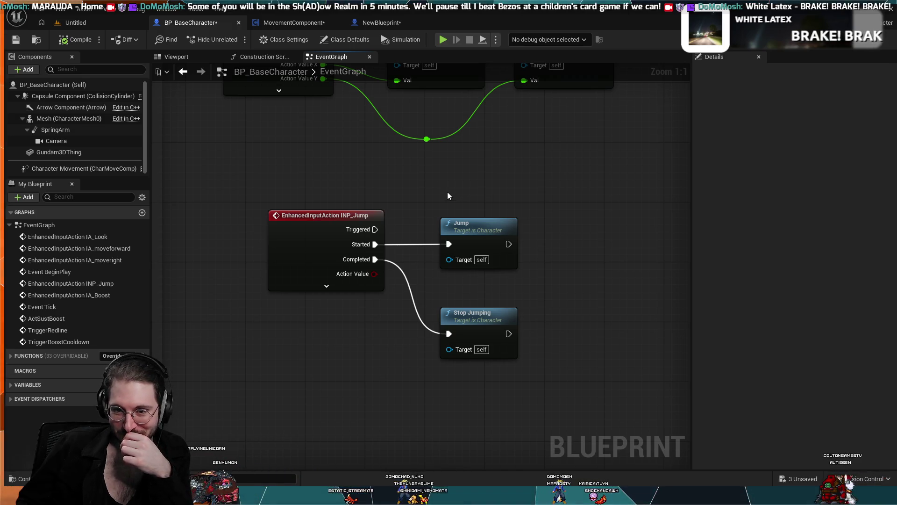
{"action": "left_click", "coordinate": [381, 23]}
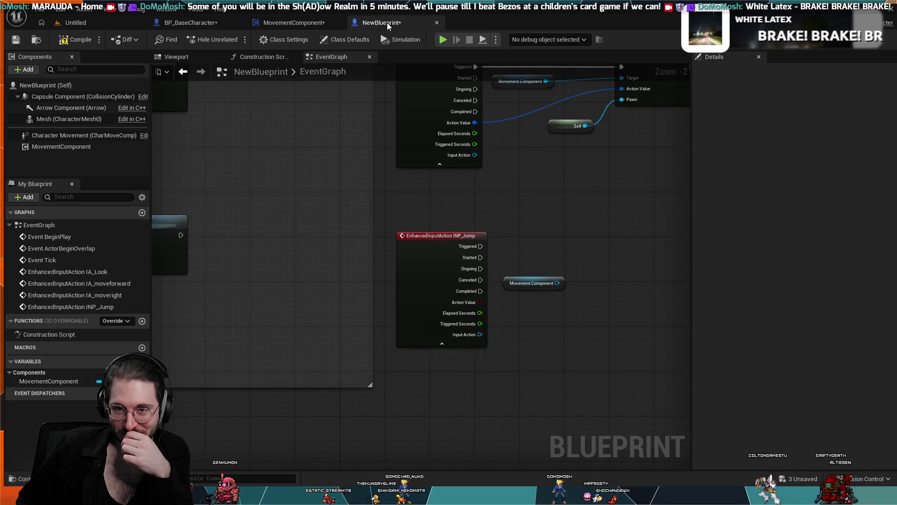
Delete the Jump call from MovementComponent's Jump function, leaving the entry node with Pawn.
{"action": "left_click_drag", "start_coordinate": [575, 270], "coordinate": [480, 223]}
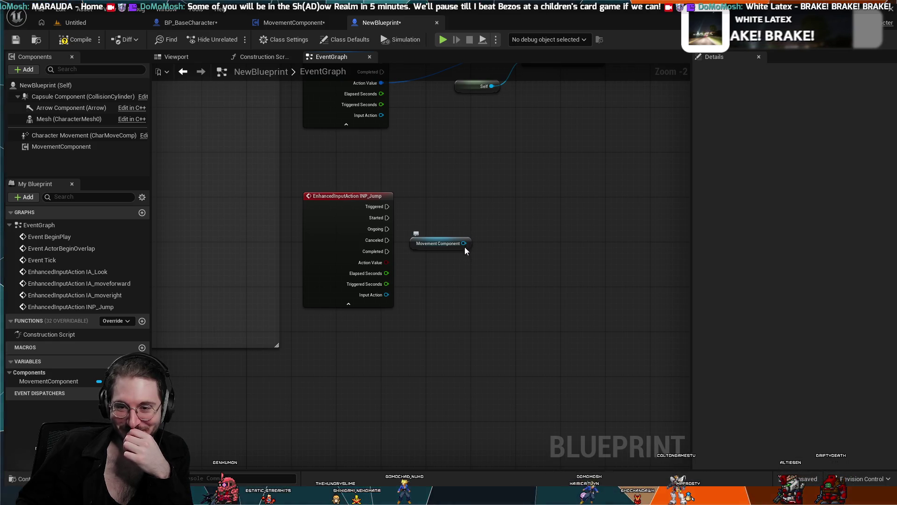
{"action": "left_click", "coordinate": [282, 21]}
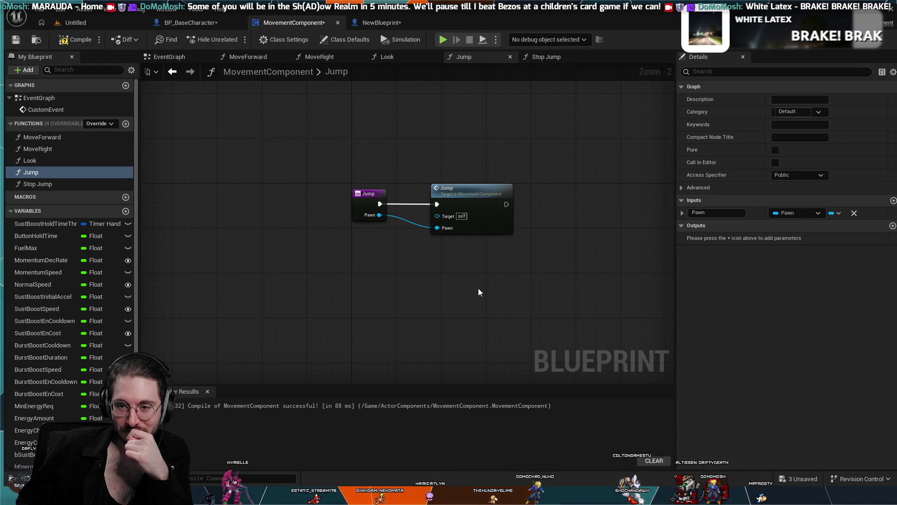
{"action": "left_click", "coordinate": [458, 195]}
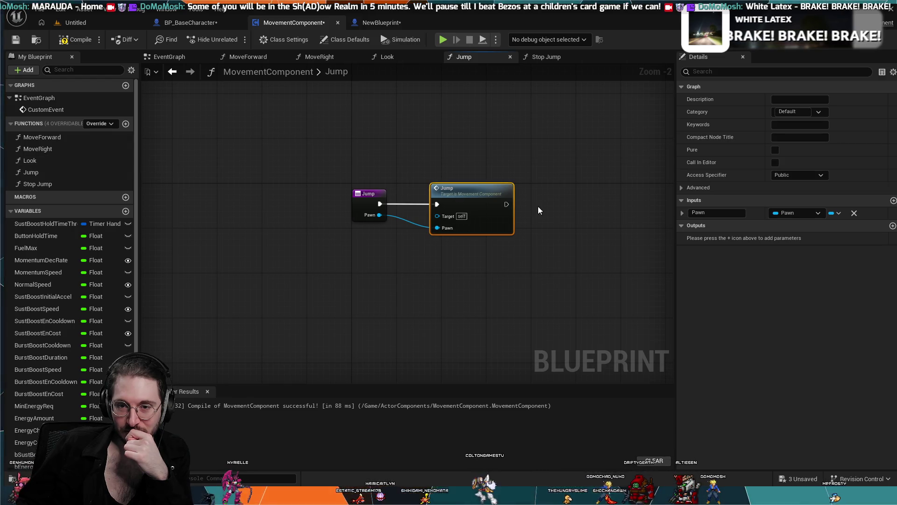
{"action": "key", "text": "Delete"}
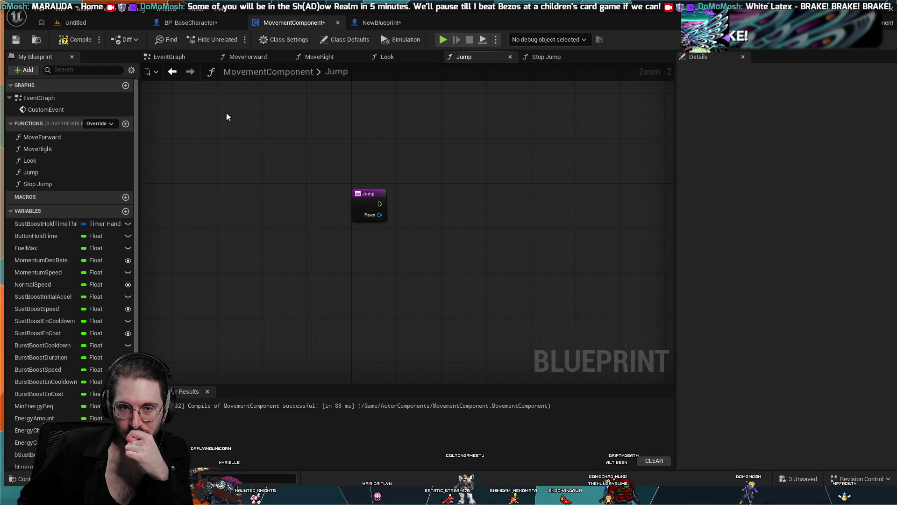
Copy BP_BaseCharacter's Jump node, trial-paste it into NewBlueprint, then delete it.
{"action": "left_click", "coordinate": [206, 25]}
{"action": "left_click", "coordinate": [471, 223]}
{"action": "left_click", "coordinate": [400, 24]}
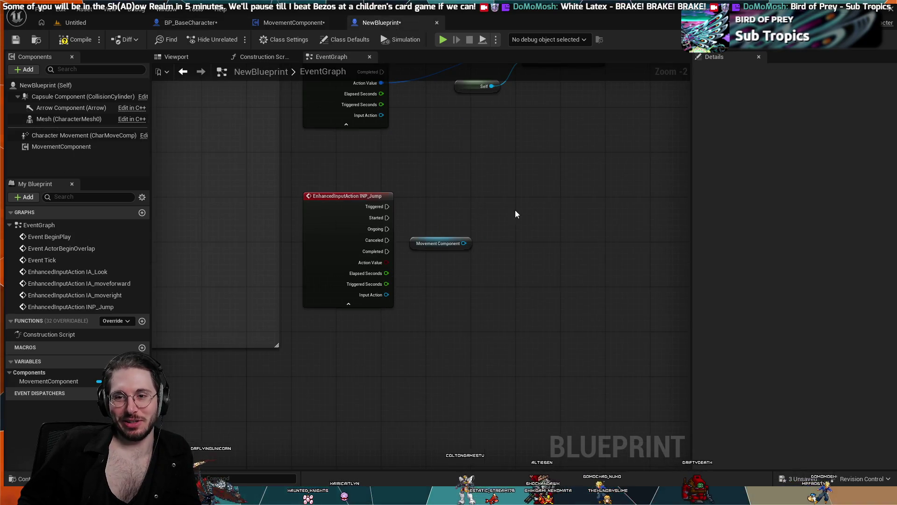
{"action": "key", "text": "ctrl+v"}
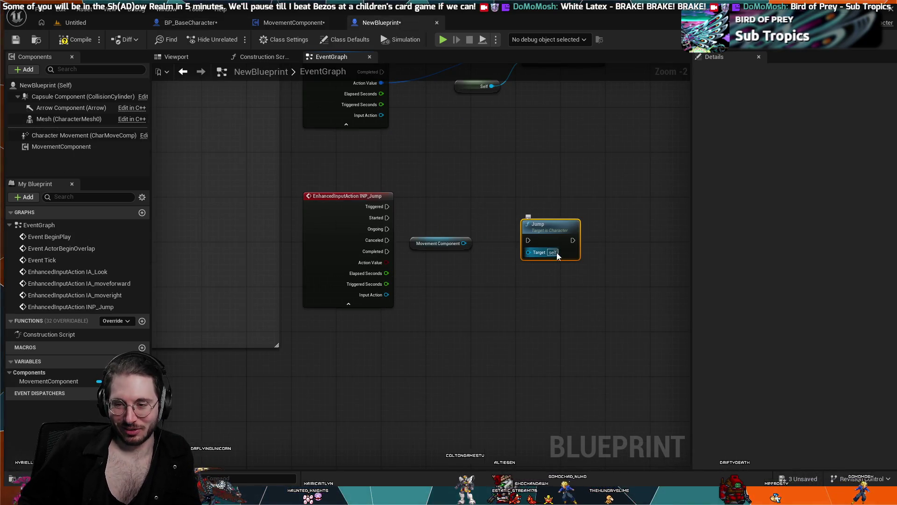
{"action": "key", "text": "Delete"}
Trial-paste the Jump node into MovementComponent's Jump function, undo it, and return to BP_BaseCharacter.
{"action": "left_click", "coordinate": [294, 22]}
{"action": "key", "text": "ctrl+v"}
{"action": "mouse_move", "coordinate": [529, 200]}
{"action": "left_mouse_down"}
{"action": "mouse_move", "coordinate": [502, 187]}
{"action": "mouse_move", "coordinate": [513, 199]}
{"action": "left_mouse_up"}
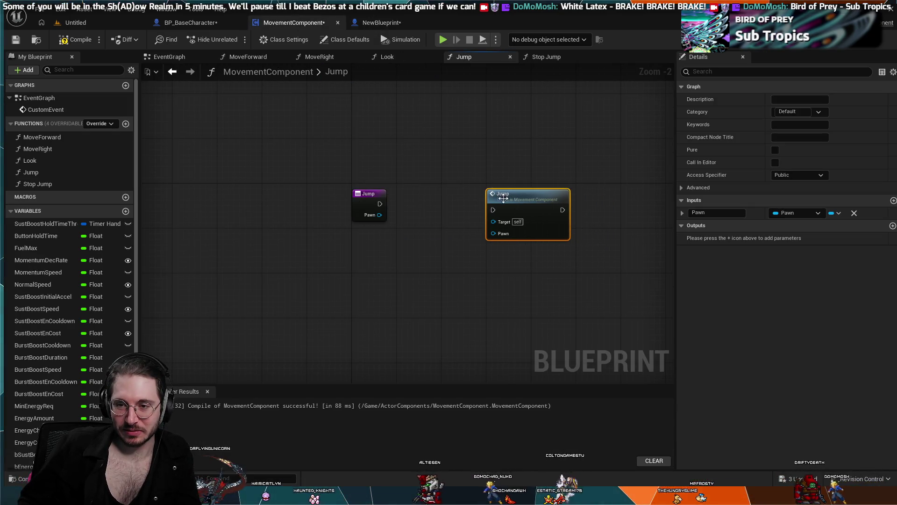
{"action": "left_click", "coordinate": [489, 186]}
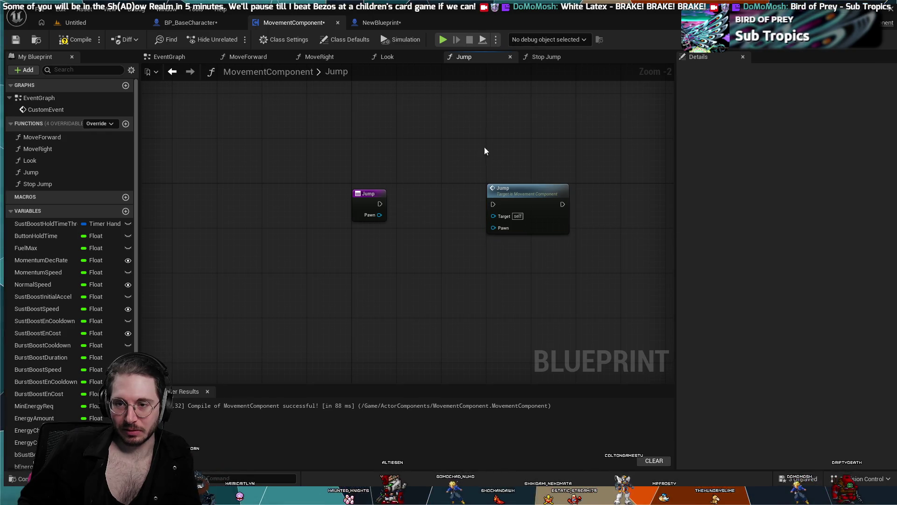
{"action": "key", "text": "ctrl+z"}
{"action": "key", "text": "ctrl+z"}
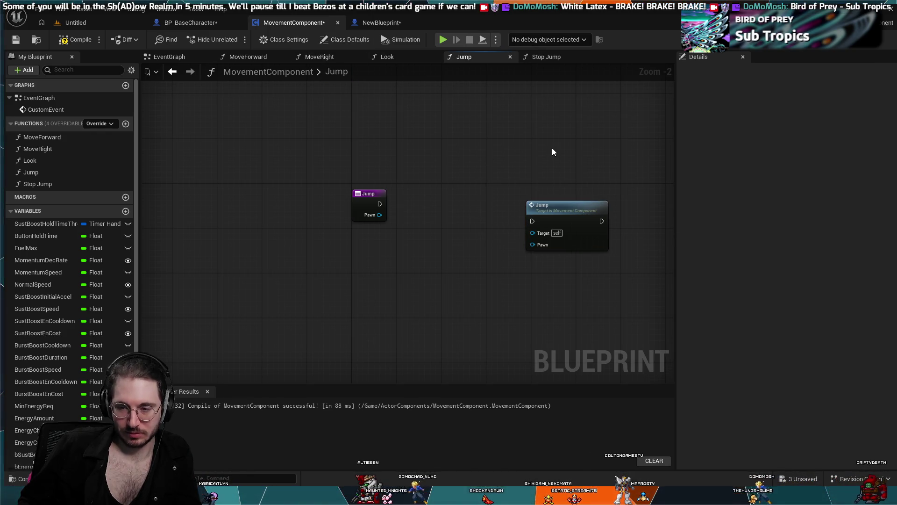
{"action": "key", "text": "ctrl+y"}
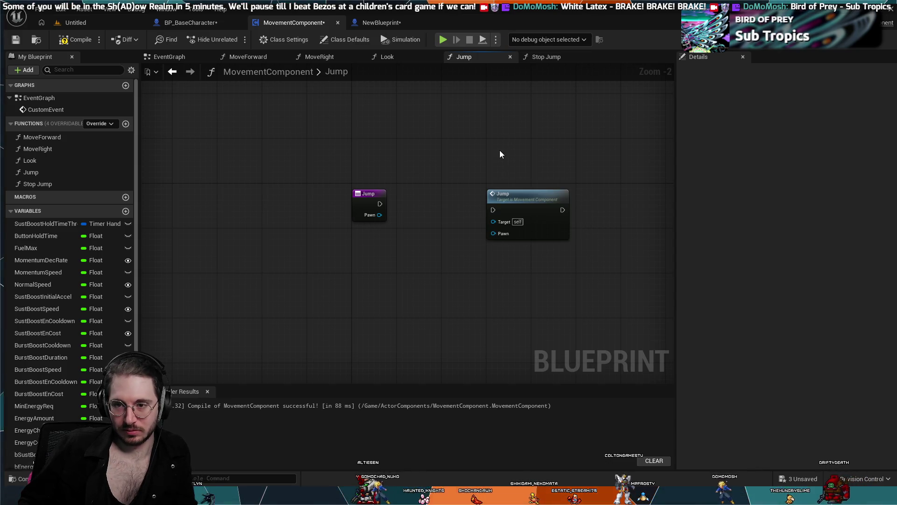
{"action": "key", "text": "ctrl+z"}
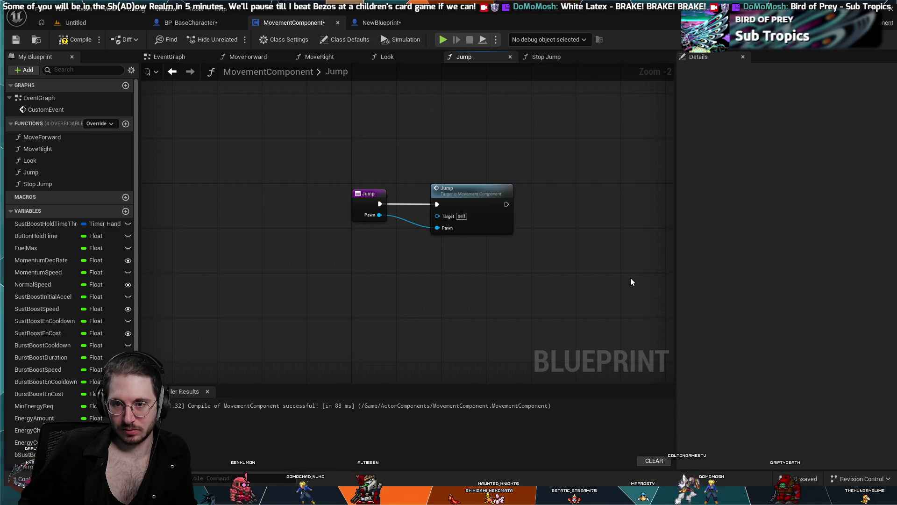
{"action": "key", "text": "ctrl+z"}
{"action": "left_click", "coordinate": [192, 23]}
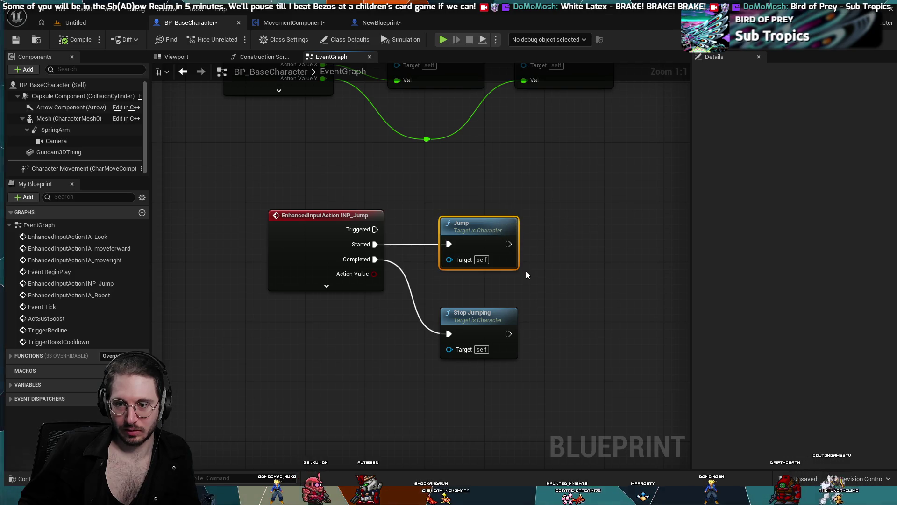
Paste a Jump call into MovementComponent's Jump function and wire its execution and Pawn inputs.
{"action": "left_click", "coordinate": [376, 22]}
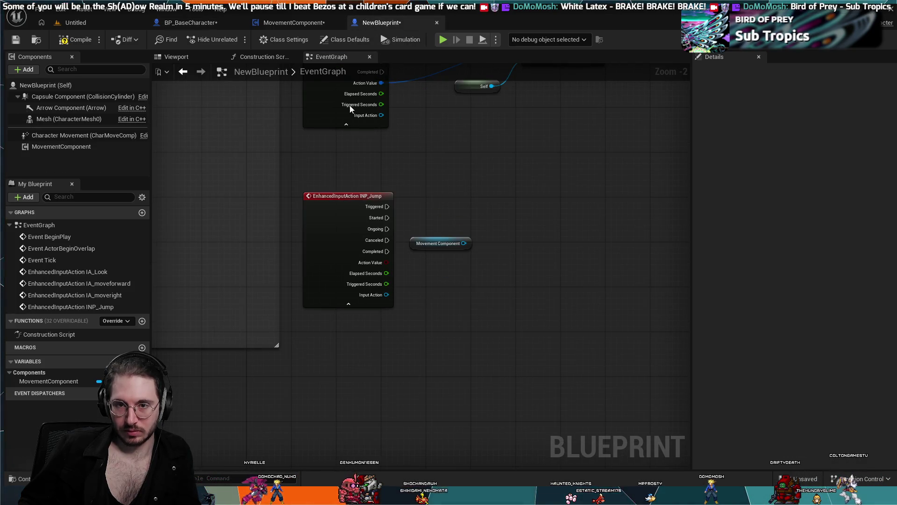
{"action": "left_click", "coordinate": [294, 22]}
{"action": "key", "text": "ctrl+v"}
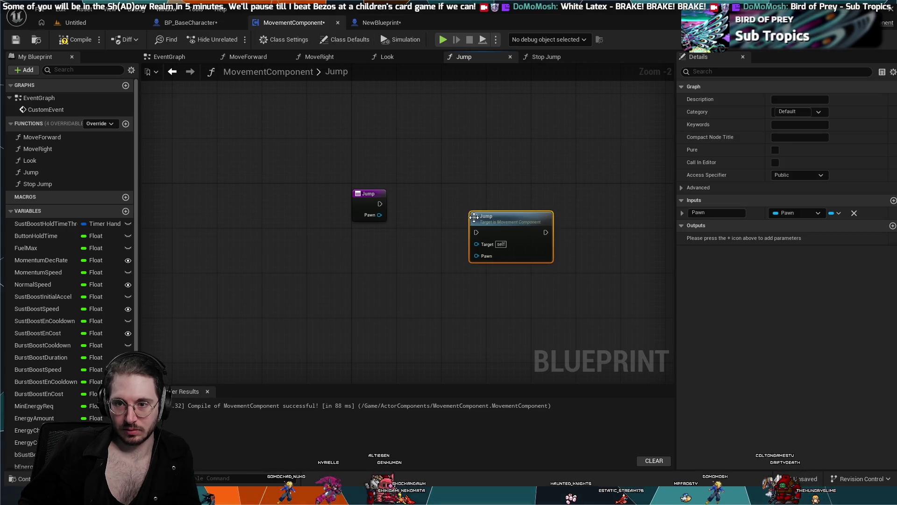
{"action": "left_click_drag", "start_coordinate": [531, 217], "coordinate": [503, 195]}
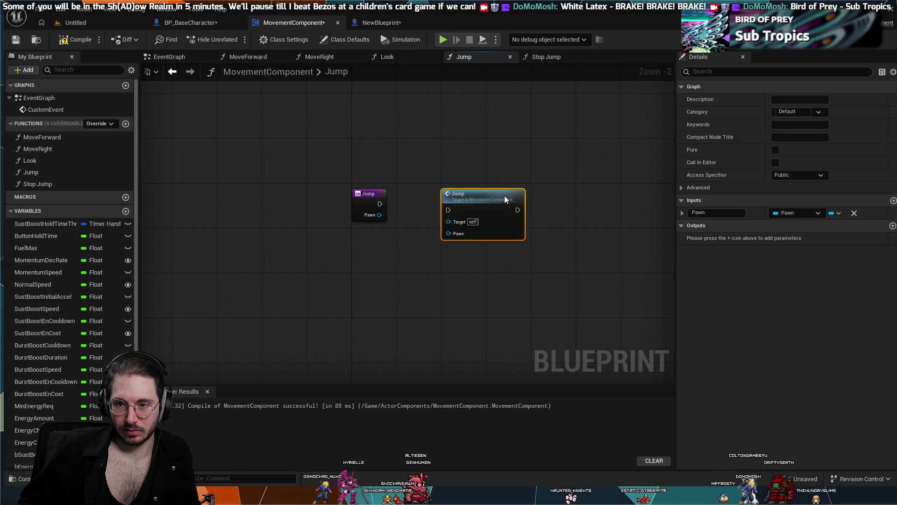
{"action": "scroll", "coordinate": [490, 282], "scroll_direction": "up", "scroll_amount": 2}
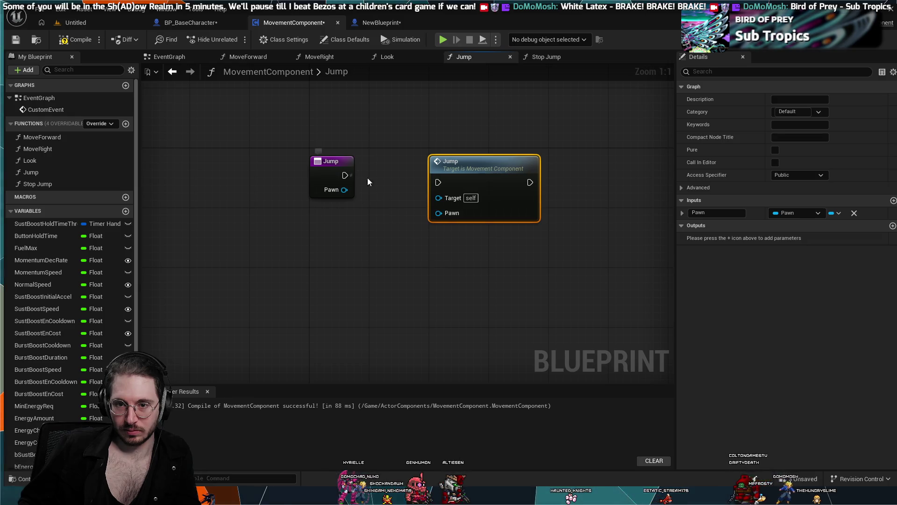
{"action": "left_click_drag", "start_coordinate": [428, 181], "coordinate": [437, 182]}
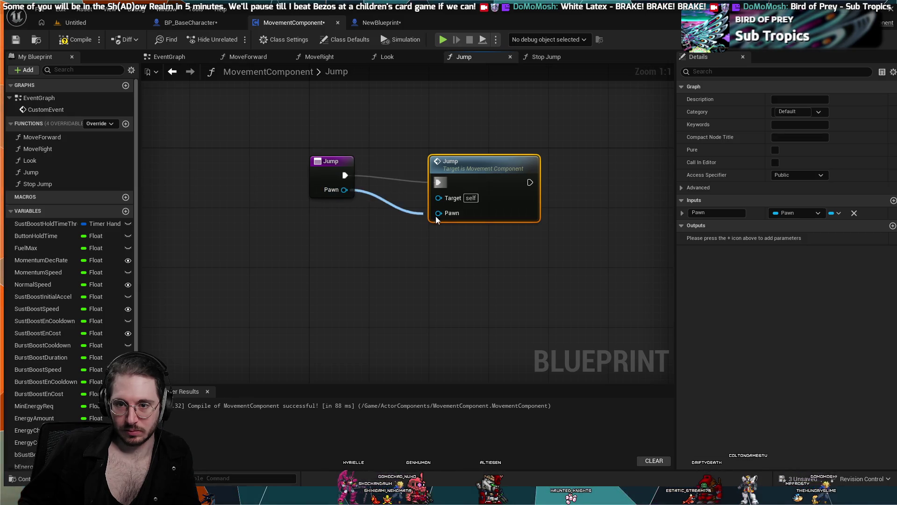
{"action": "left_click_drag", "start_coordinate": [447, 217], "coordinate": [444, 216]}
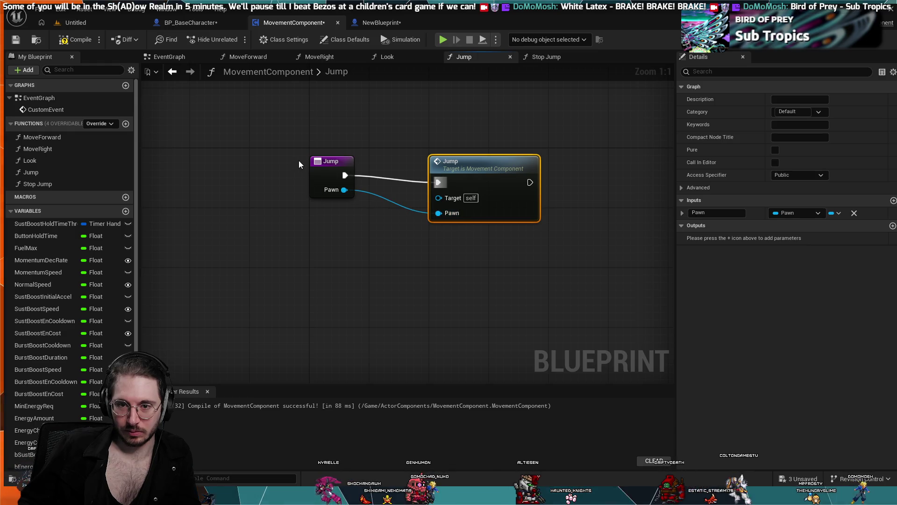
{"action": "key", "text": "q"}
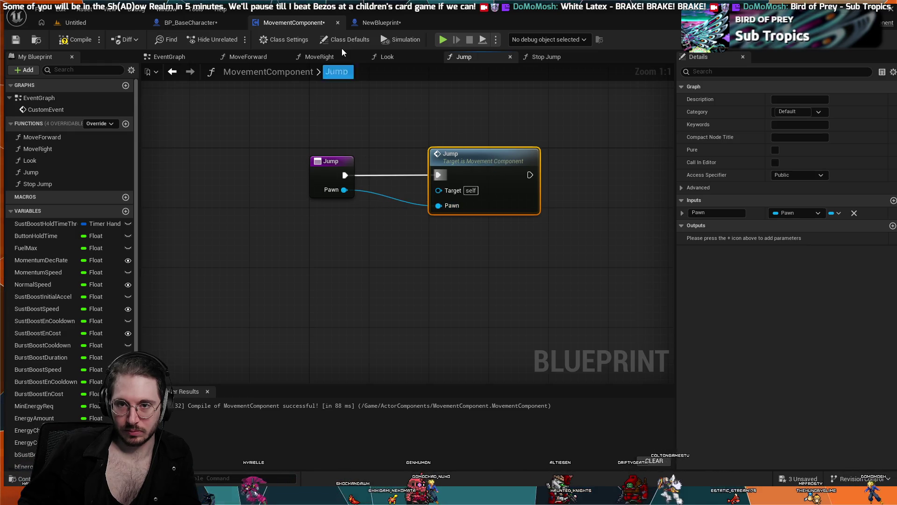
Copy the Stop Jumping node from BP_BaseCharacter into MovementComponent's Stop Jump function.
{"action": "left_click", "coordinate": [382, 25]}
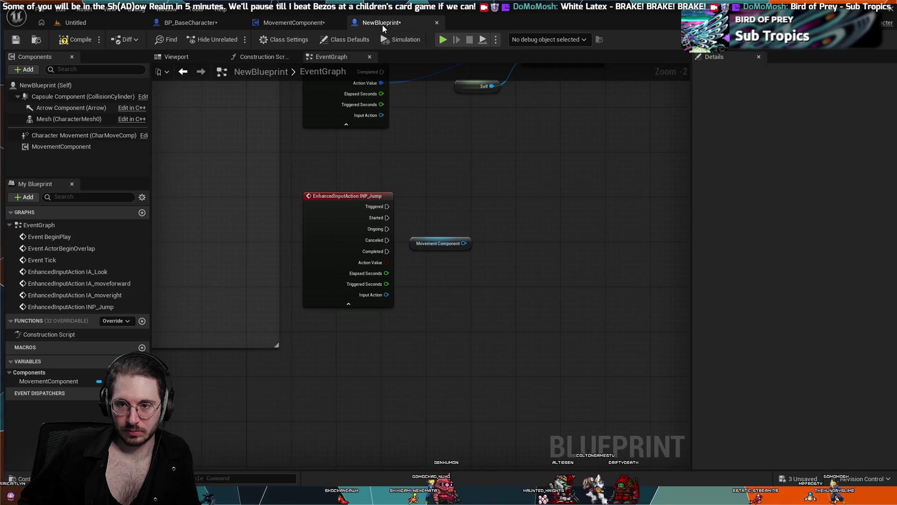
{"action": "left_click", "coordinate": [307, 24]}
{"action": "left_click", "coordinate": [209, 25]}
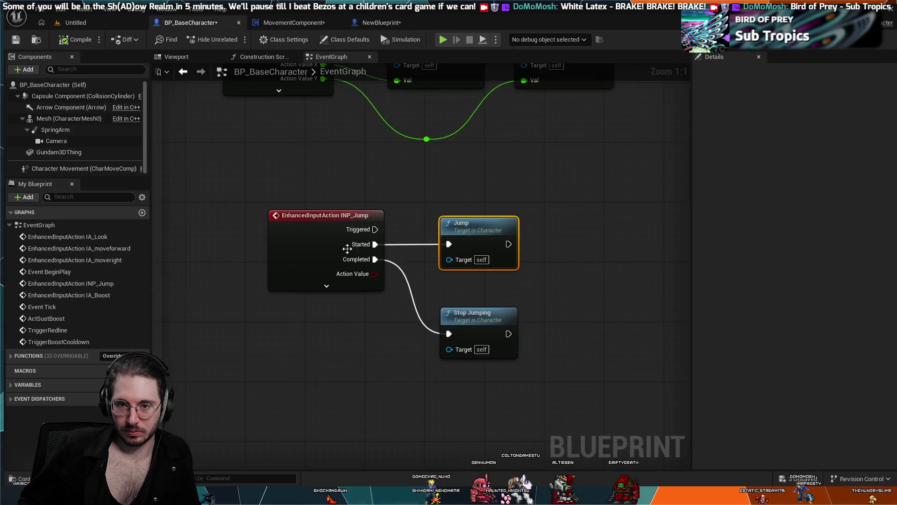
{"action": "left_click", "coordinate": [463, 310]}
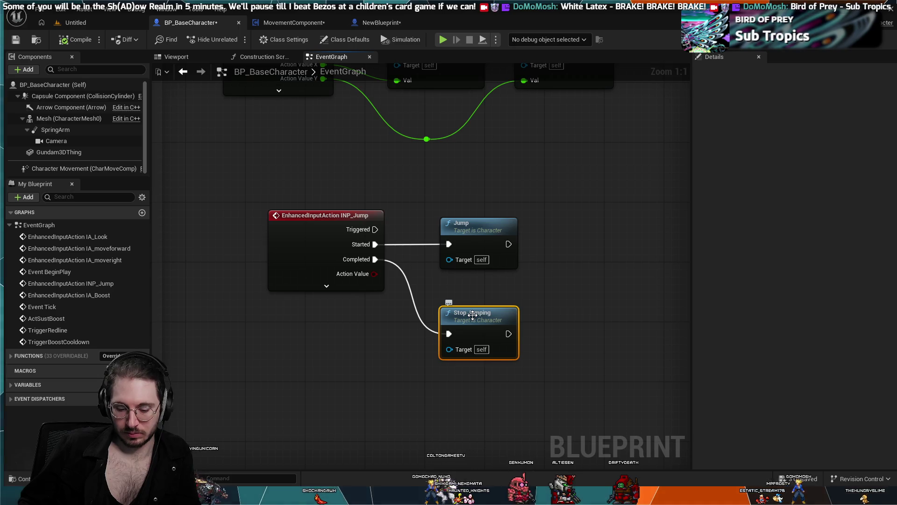
{"action": "left_click", "coordinate": [320, 24]}
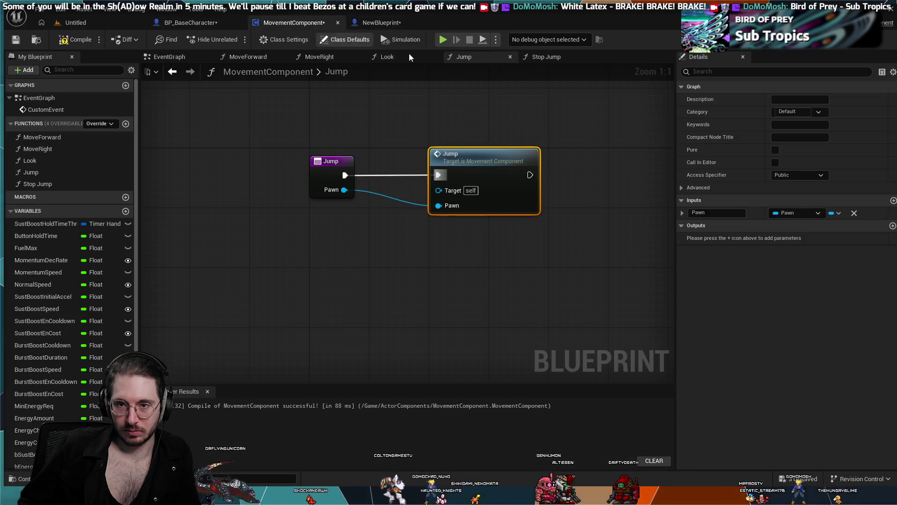
{"action": "left_click", "coordinate": [552, 57]}
{"action": "key", "text": "ctrl+v"}
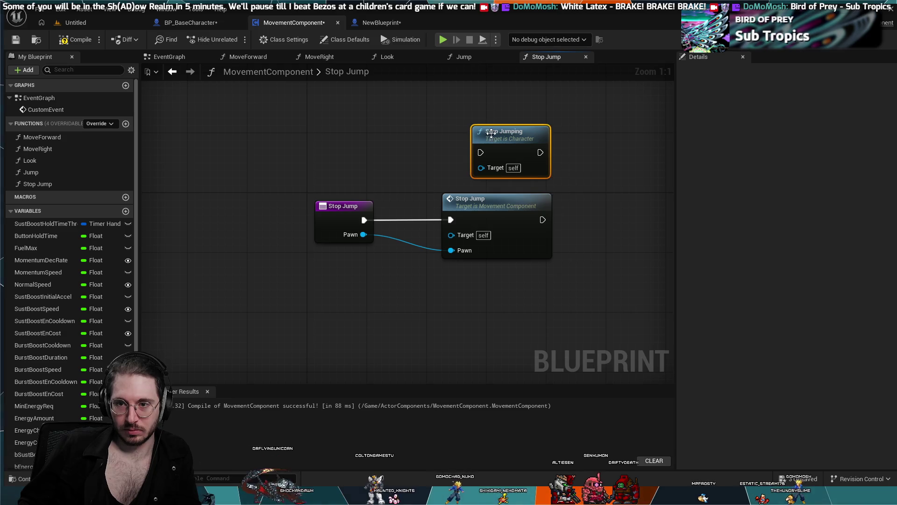
Nudge the pasted Stop Jumping node aside, then return to MovementComponent's Jump function graph.
{"action": "mouse_move", "coordinate": [473, 135]}
{"action": "left_mouse_down"}
{"action": "mouse_move", "coordinate": [462, 137]}
{"action": "mouse_move", "coordinate": [470, 139]}
{"action": "left_mouse_up"}
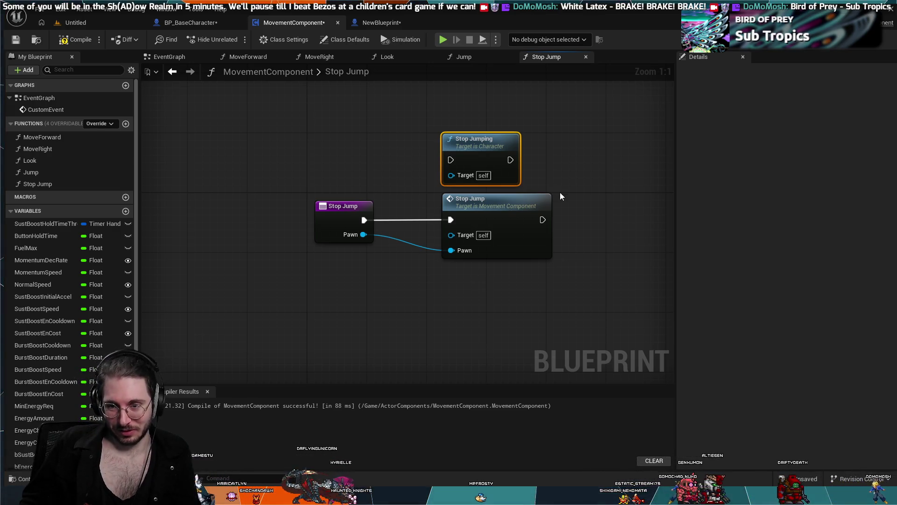
{"action": "left_click", "coordinate": [481, 55]}
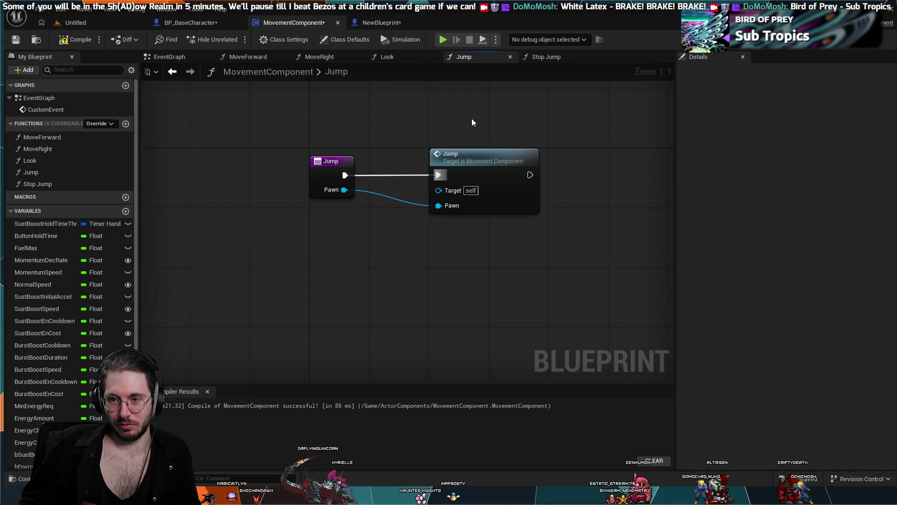
Paste a Character Jump node into the Jump graph and delete the Movement Component Jump call.
{"action": "key", "text": "ctrl+v"}
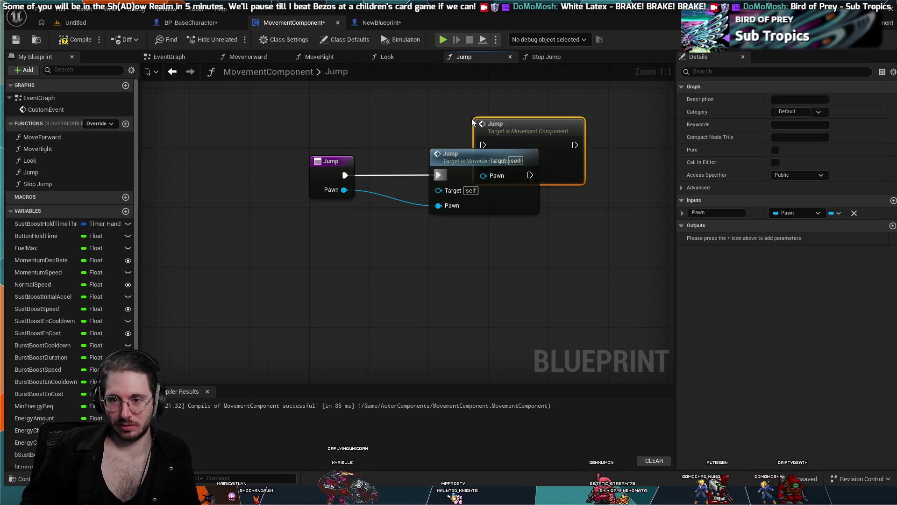
{"action": "mouse_move", "coordinate": [556, 128]}
{"action": "left_mouse_down"}
{"action": "mouse_move", "coordinate": [488, 82]}
{"action": "mouse_move", "coordinate": [493, 94]}
{"action": "left_mouse_up"}
{"action": "scroll", "coordinate": [493, 94], "scroll_direction": "down", "scroll_amount": 1}
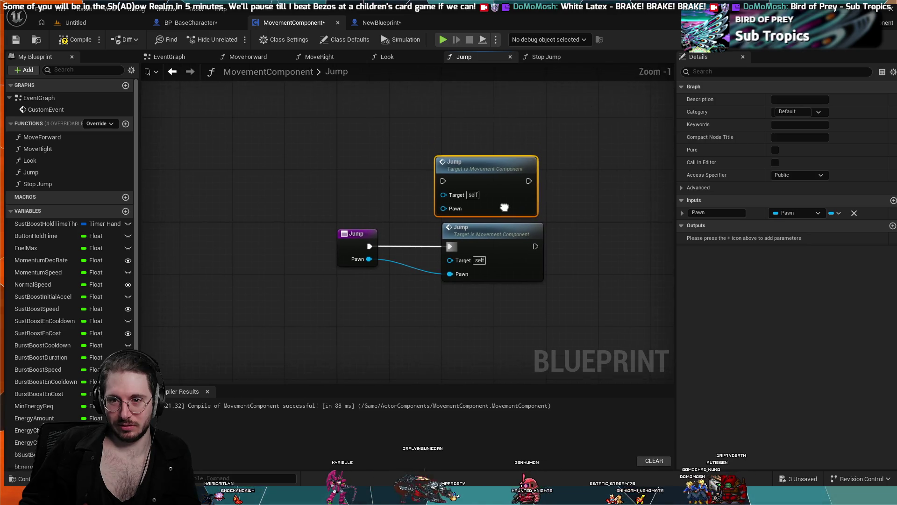
{"action": "left_click_drag", "start_coordinate": [496, 160], "coordinate": [491, 168]}
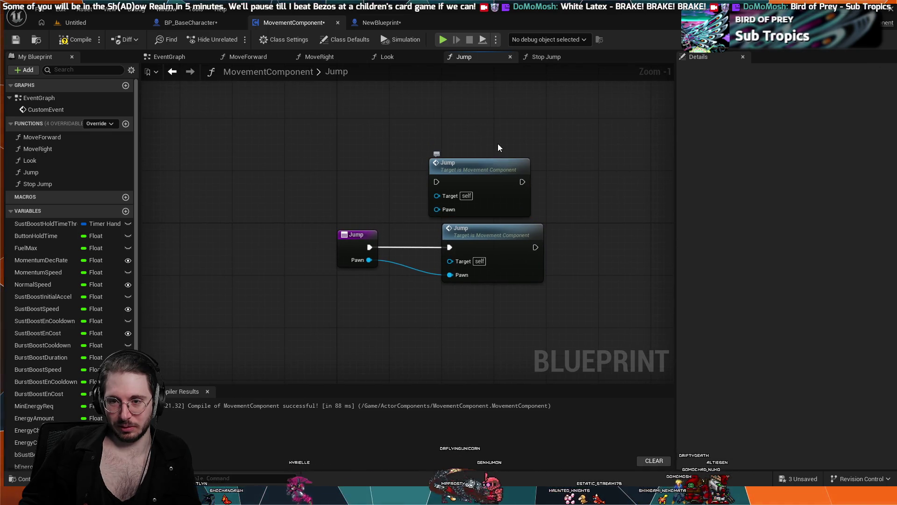
{"action": "key", "text": "ctrl+z"}
{"action": "key", "text": "ctrl+z"}
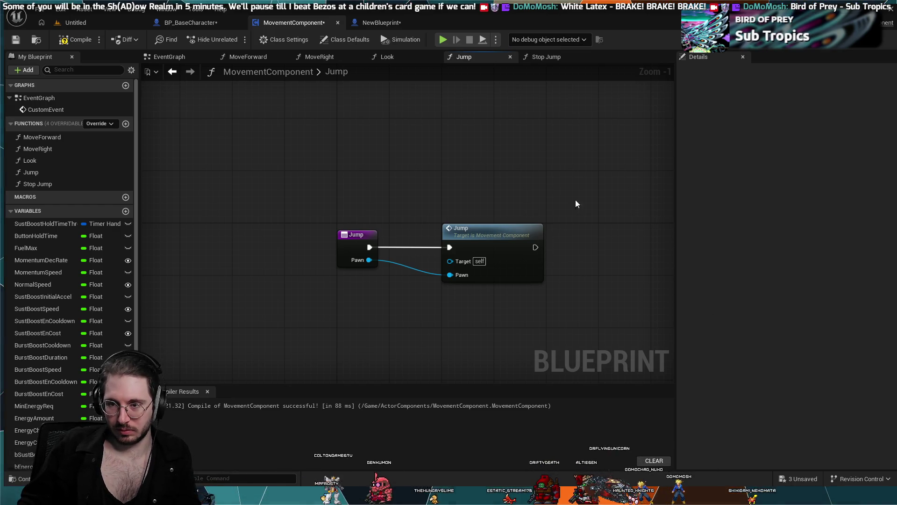
{"action": "left_click", "coordinate": [534, 209]}
{"action": "key", "text": "ctrl+v"}
{"action": "left_click_drag", "start_coordinate": [514, 176], "coordinate": [478, 176]}
{"action": "left_click", "coordinate": [500, 149]}
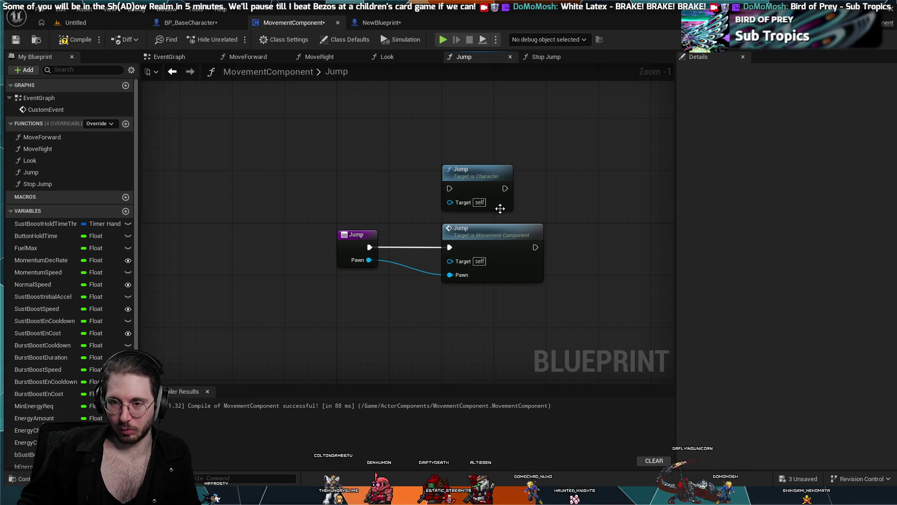
{"action": "left_click", "coordinate": [468, 230]}
{"action": "key", "text": "Delete"}
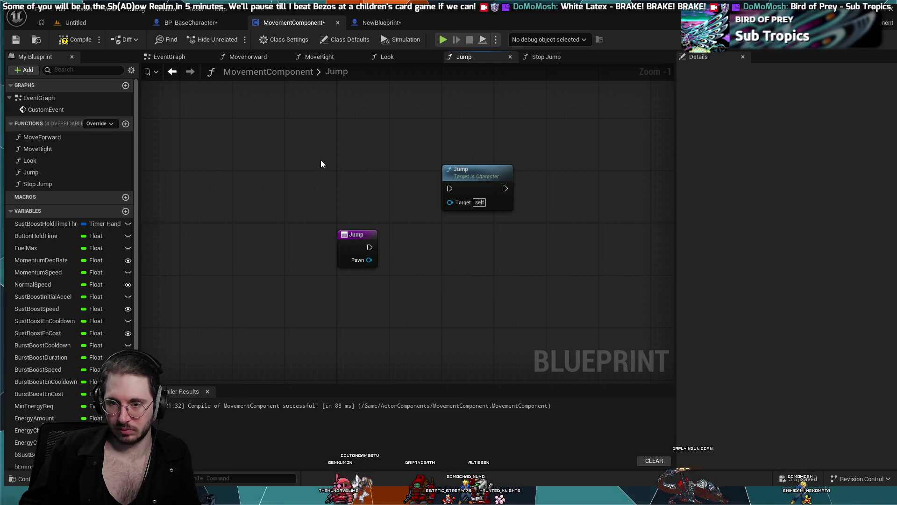
Wire execution into Character Jump and feed its Target from a Character input named My Mech.
{"action": "left_click_drag", "start_coordinate": [455, 221], "coordinate": [453, 234]}
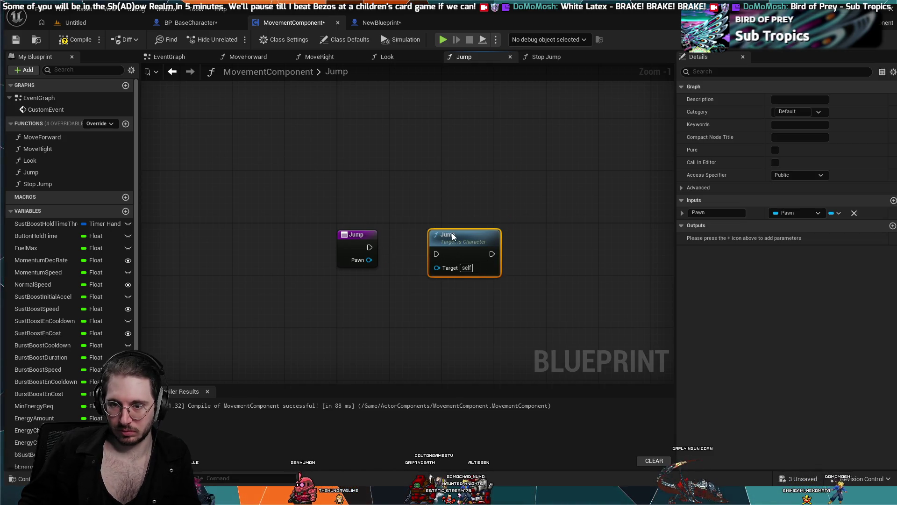
{"action": "mouse_move", "coordinate": [370, 247]}
{"action": "left_mouse_down"}
{"action": "mouse_move", "coordinate": [437, 254]}
{"action": "mouse_move", "coordinate": [448, 237]}
{"action": "left_mouse_up"}
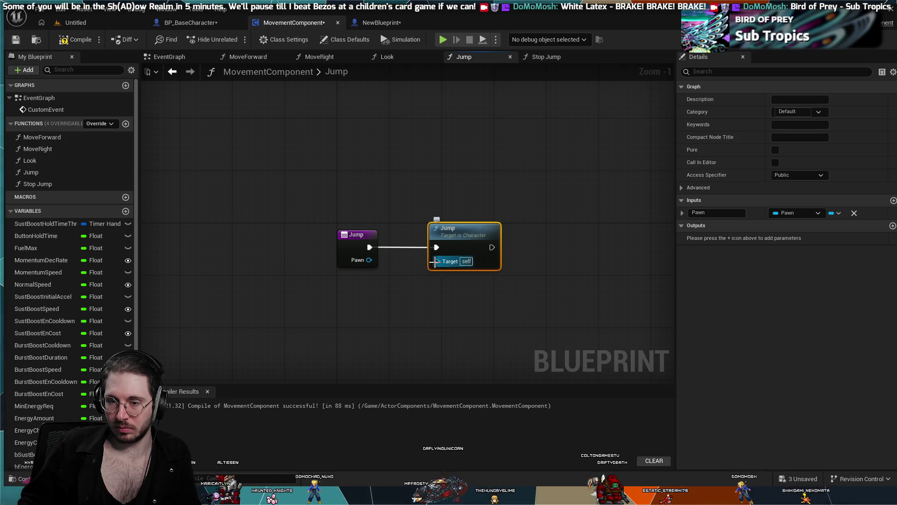
{"action": "left_click", "coordinate": [728, 215]}
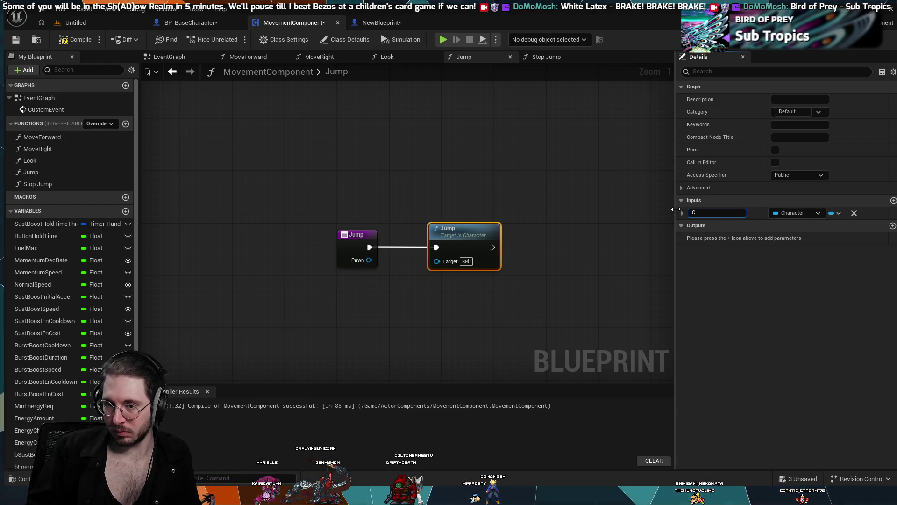
{"action": "type", "text": "Pawn"}
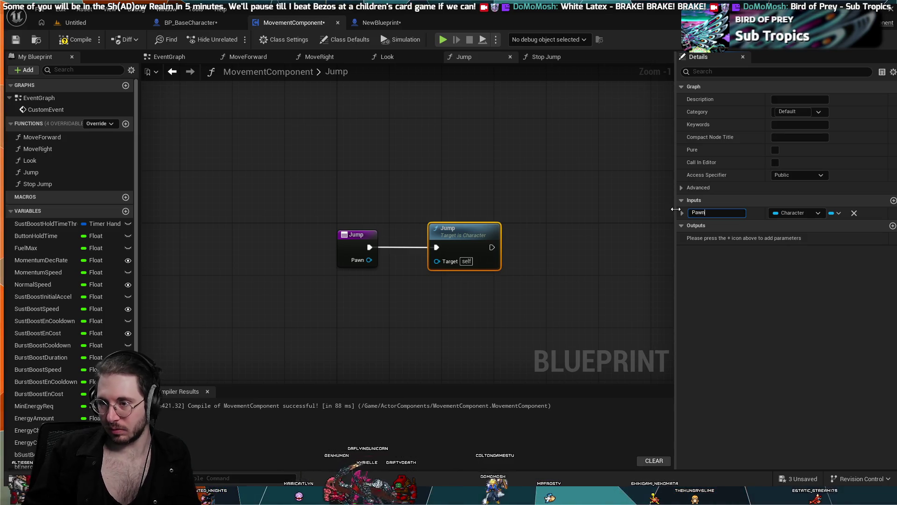
{"action": "key", "text": "BackSpace"}
{"action": "key", "text": "BackSpace"}
{"action": "key", "text": "BackSpace"}
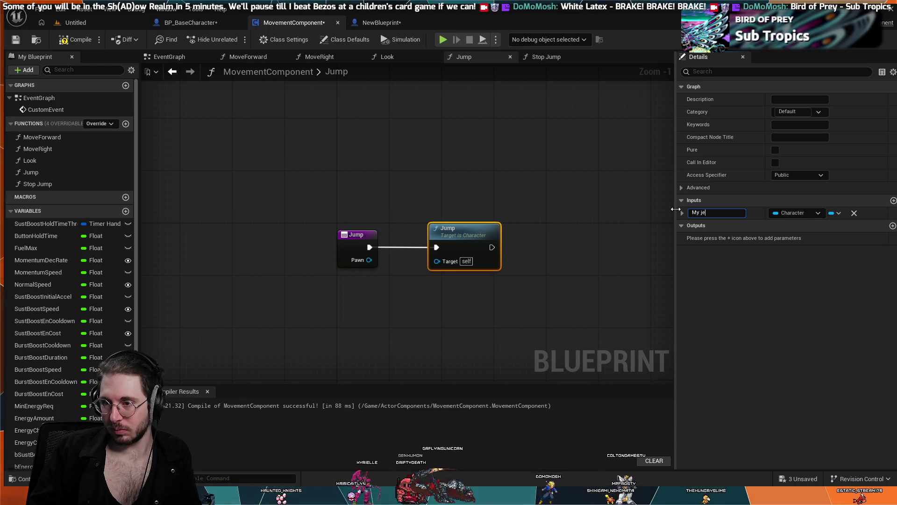
{"action": "type", "text": "ch"}
{"action": "key", "text": "Return"}
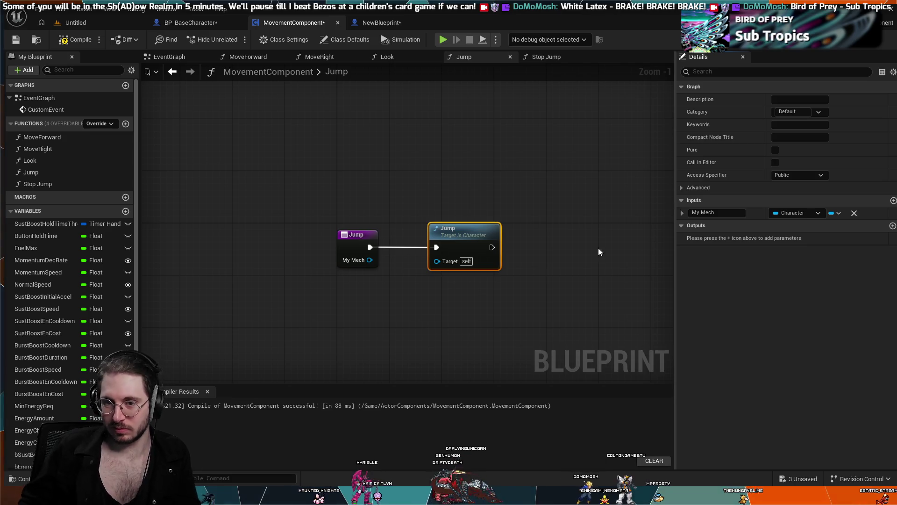
{"action": "left_click_drag", "start_coordinate": [371, 259], "coordinate": [437, 260]}
{"action": "left_click", "coordinate": [400, 283]}
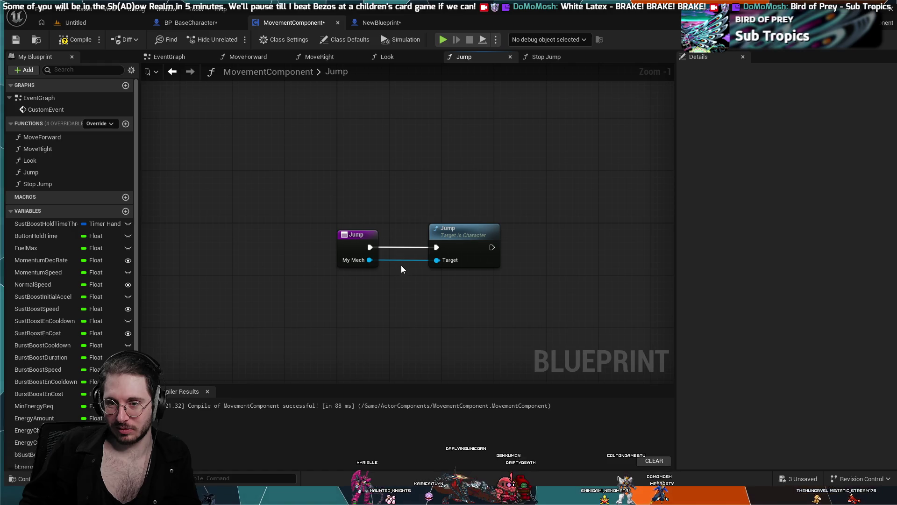
Rename the Jump function's input to MyMech.
{"action": "left_click", "coordinate": [547, 56]}
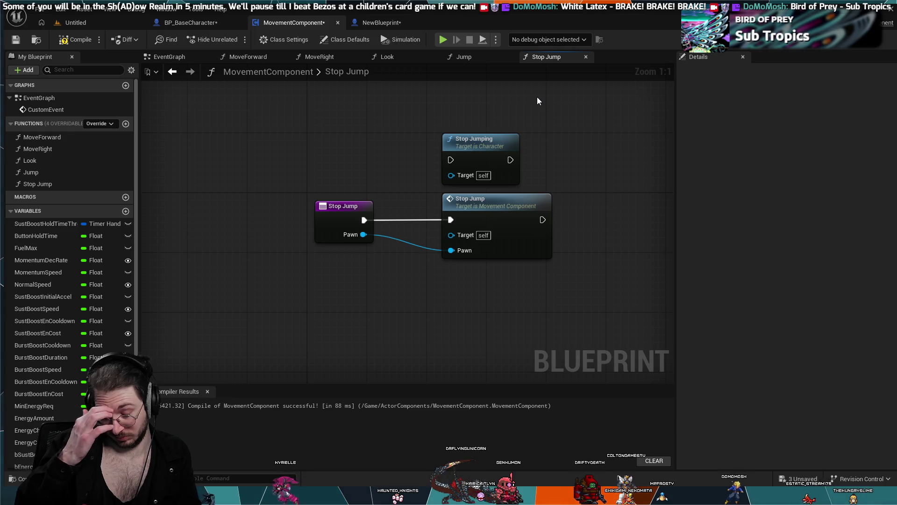
{"action": "left_click", "coordinate": [466, 57]}
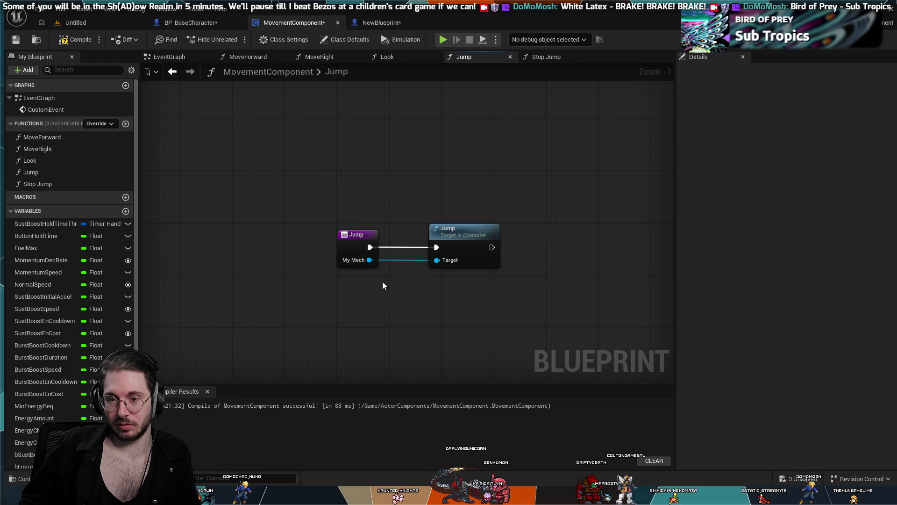
{"action": "left_click", "coordinate": [363, 249]}
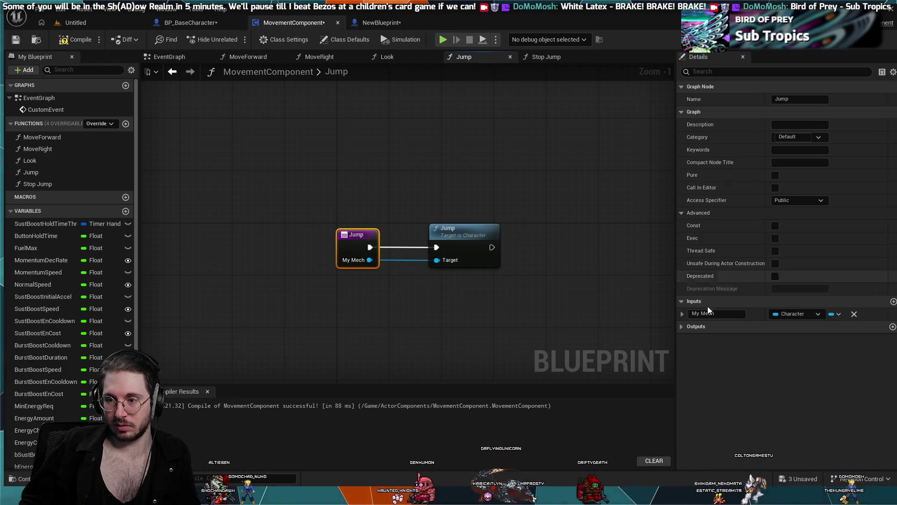
{"action": "left_click", "coordinate": [725, 280]}
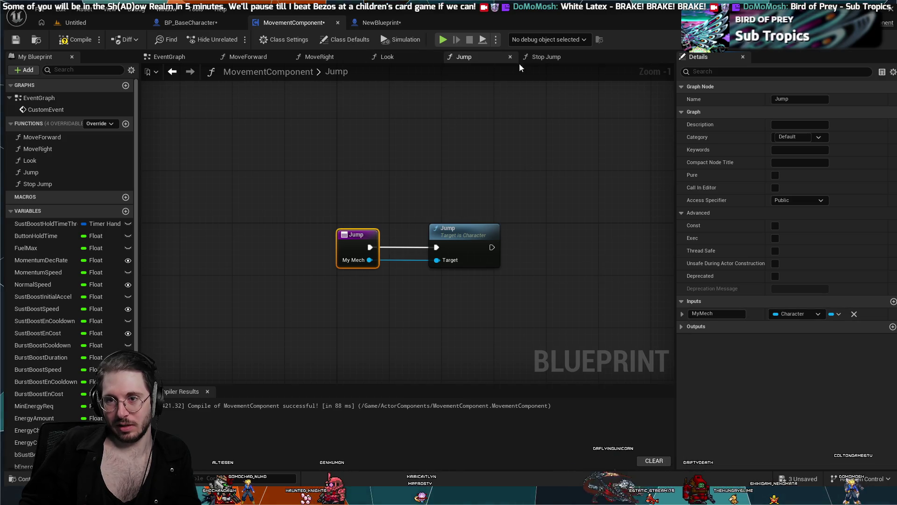
Browse the Look and MoveRight graphs, then select the Stop Jump call in Stop Jump.
{"action": "left_click", "coordinate": [544, 58]}
{"action": "left_click", "coordinate": [382, 58]}
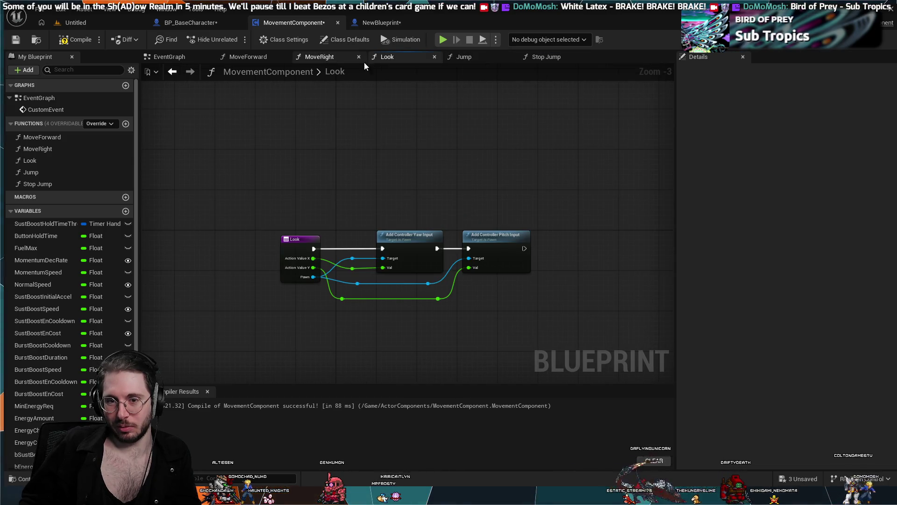
{"action": "left_click", "coordinate": [318, 57]}
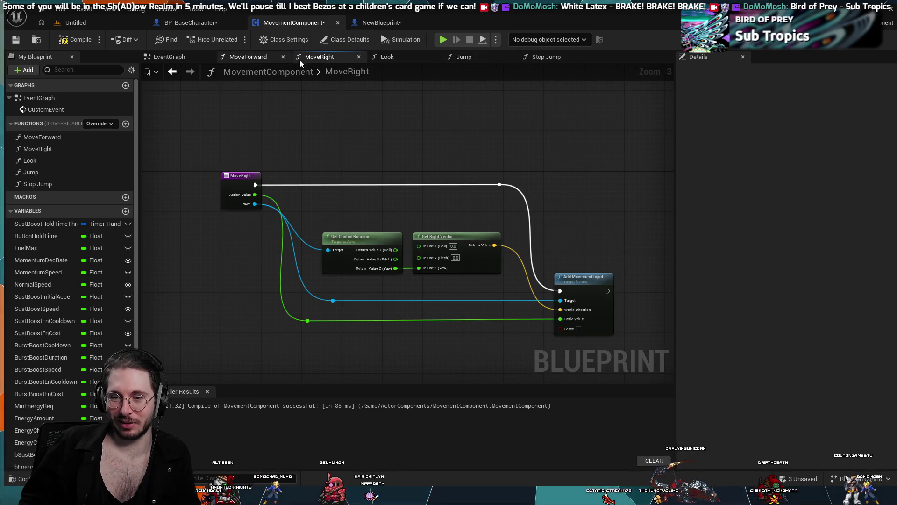
{"action": "left_click", "coordinate": [500, 60]}
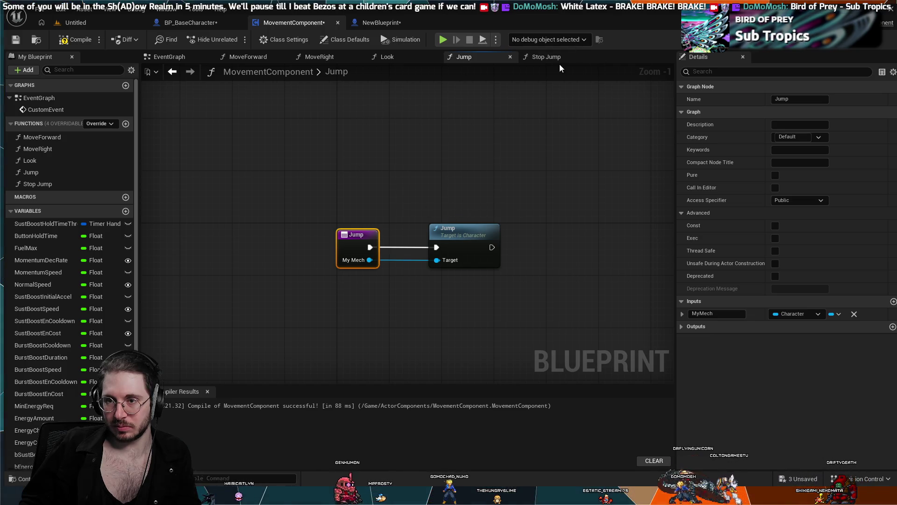
{"action": "left_click", "coordinate": [549, 58]}
{"action": "left_click", "coordinate": [465, 58]}
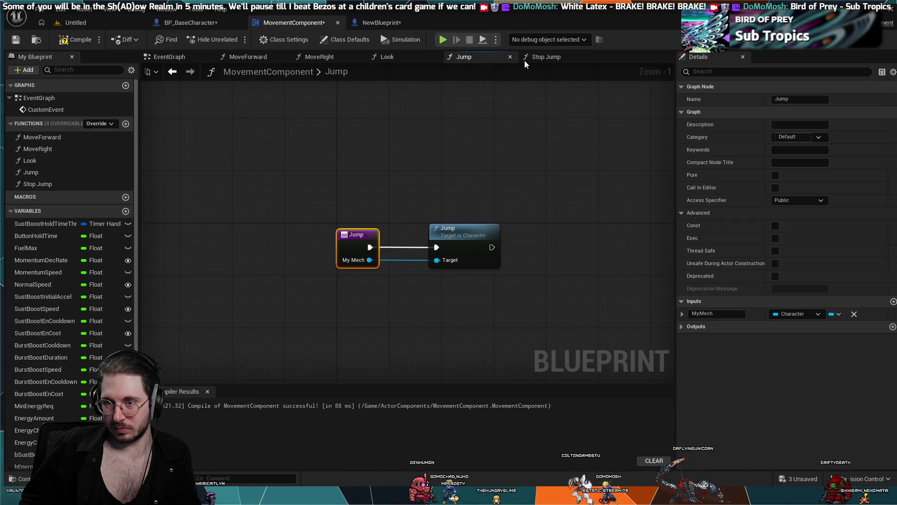
{"action": "left_click", "coordinate": [544, 57]}
{"action": "left_click", "coordinate": [490, 208]}
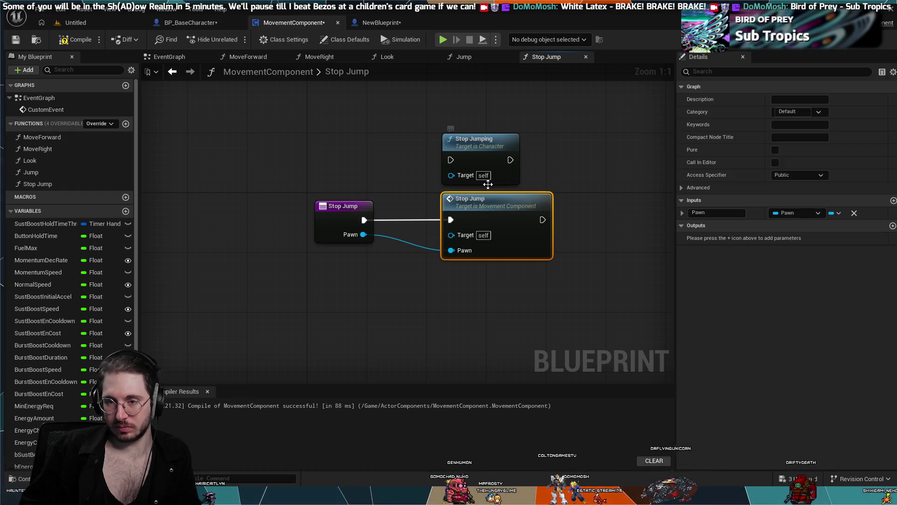
Replace the Movement Component Stop Jump node with the Character's Stop Jumping, driven by Stop Jump's execution.
{"action": "key", "text": "Delete"}
{"action": "mouse_move", "coordinate": [470, 139]}
{"action": "left_mouse_down"}
{"action": "mouse_move", "coordinate": [470, 175]}
{"action": "mouse_move", "coordinate": [454, 214]}
{"action": "mouse_move", "coordinate": [454, 196]}
{"action": "left_mouse_up"}
{"action": "left_click_drag", "start_coordinate": [364, 220], "coordinate": [428, 220]}
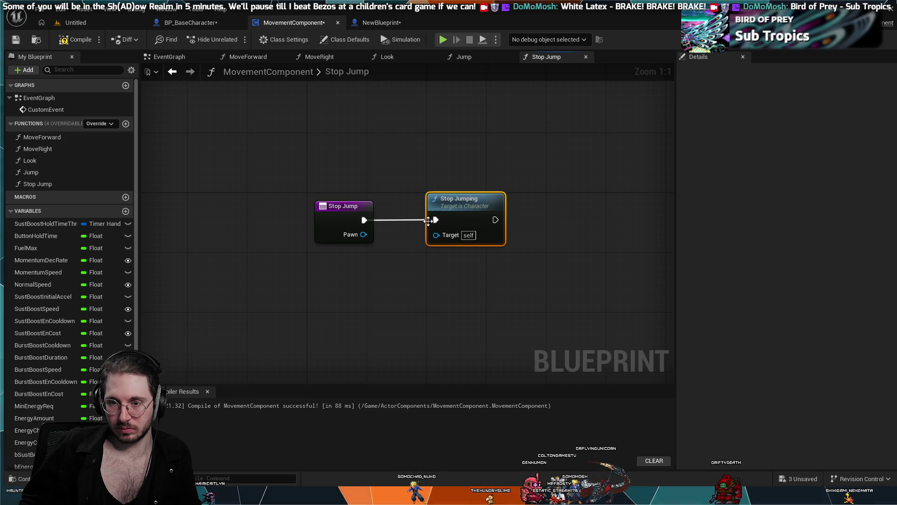
{"action": "left_click_drag", "start_coordinate": [369, 234], "coordinate": [445, 238]}
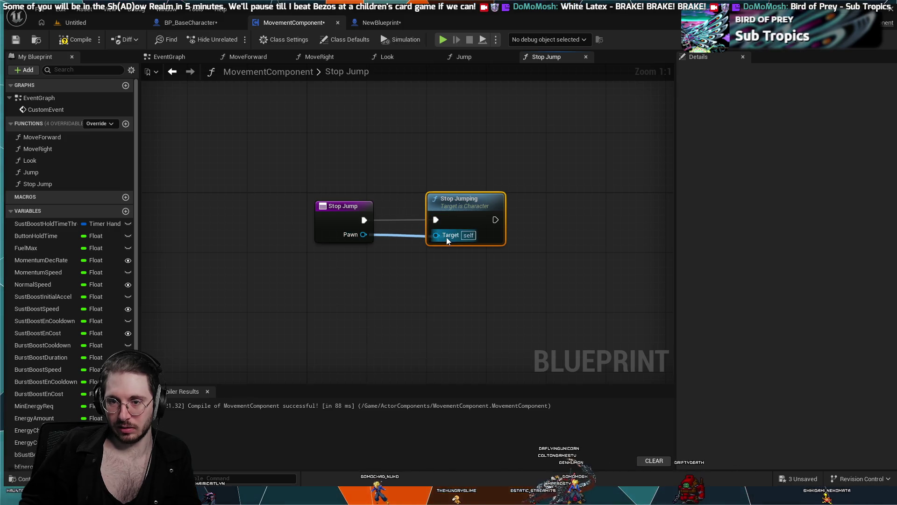
{"action": "left_click", "coordinate": [448, 236], "text": "alt"}
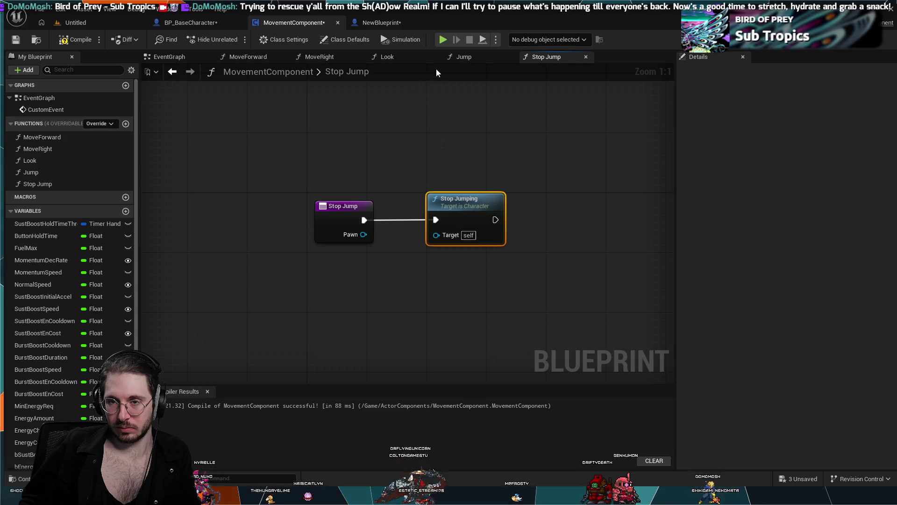
{"action": "left_click", "coordinate": [459, 58]}
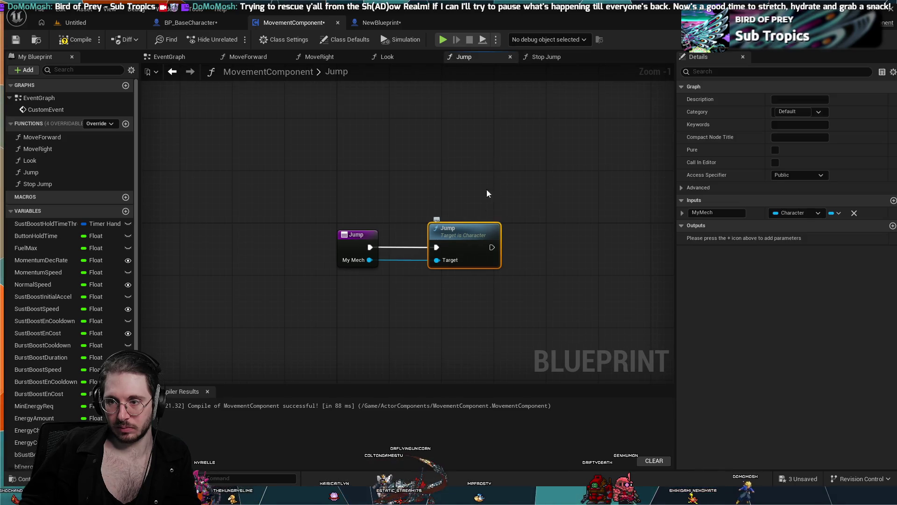
{"action": "left_click", "coordinate": [544, 57]}
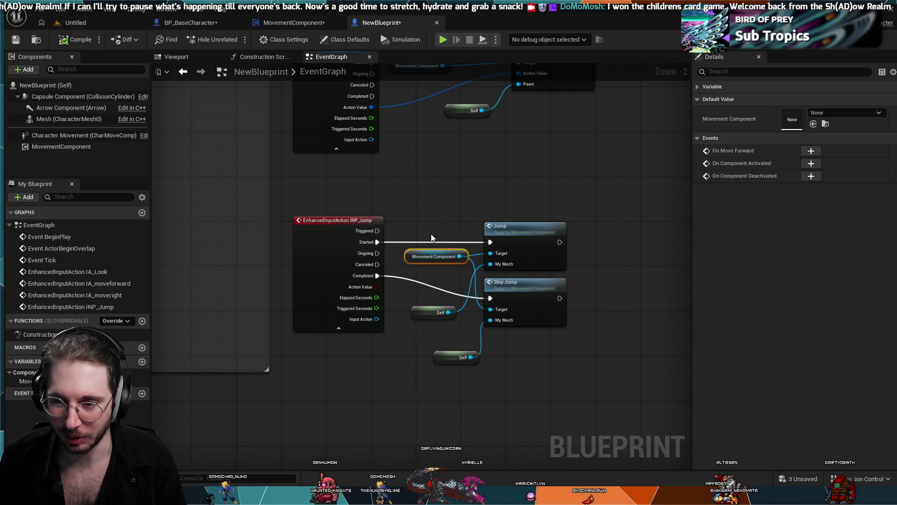
Move both Self nodes beside the Jump and Stop Jump target pins.
{"action": "scroll", "coordinate": [416, 217], "scroll_direction": "up", "scroll_amount": 2}
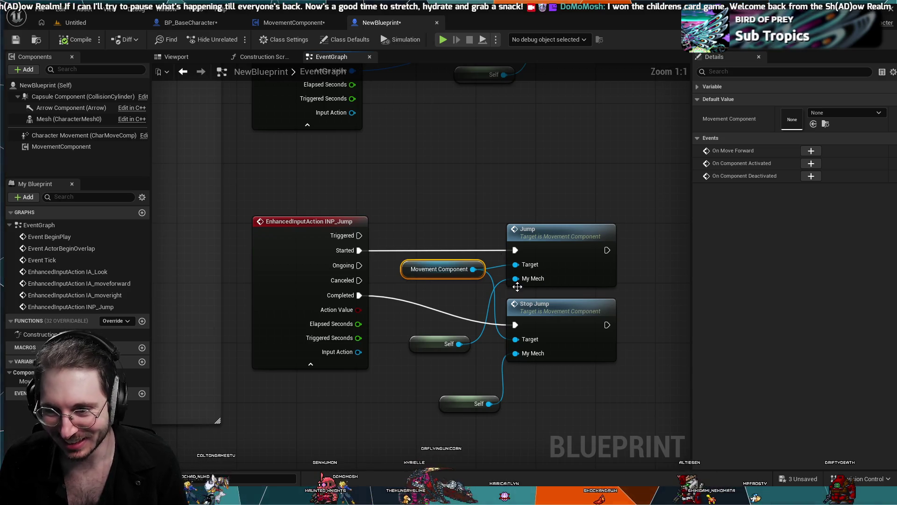
{"action": "left_click_drag", "start_coordinate": [445, 308], "coordinate": [460, 257]}
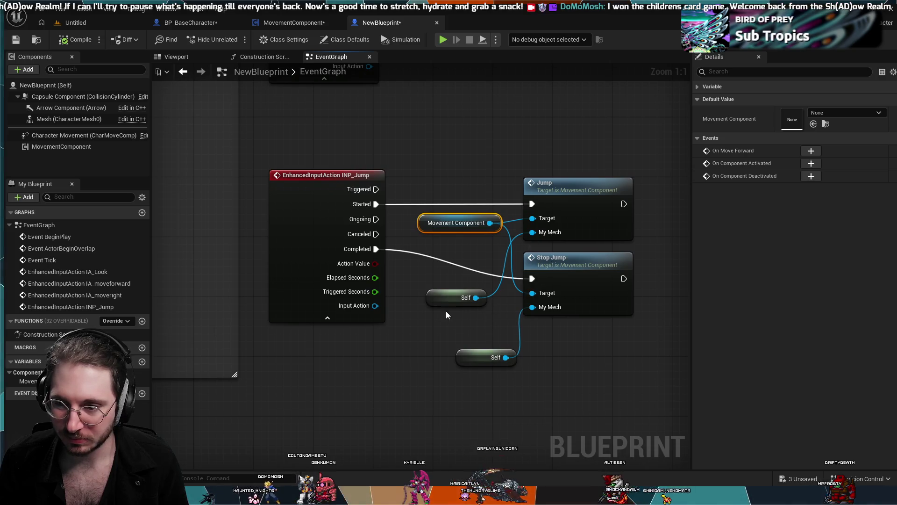
{"action": "mouse_move", "coordinate": [448, 301]}
{"action": "left_mouse_down"}
{"action": "mouse_move", "coordinate": [448, 215]}
{"action": "mouse_move", "coordinate": [461, 251]}
{"action": "left_mouse_up"}
{"action": "left_click_drag", "start_coordinate": [485, 357], "coordinate": [470, 305]}
Box-select the three disabled event nodes, then switch to MovementComponent's event graph.
{"action": "scroll", "coordinate": [460, 228], "scroll_direction": "down", "scroll_amount": 5}
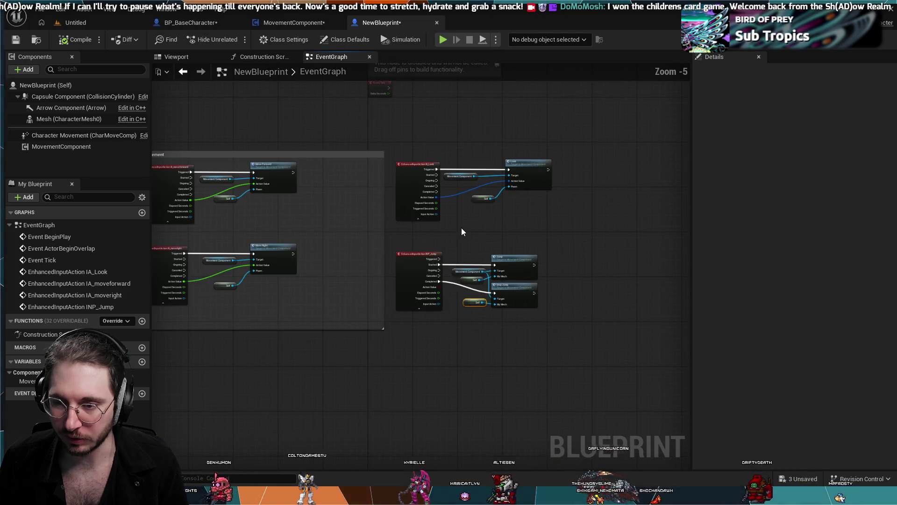
{"action": "mouse_move", "coordinate": [408, 156]}
{"action": "left_mouse_down"}
{"action": "mouse_move", "coordinate": [494, 265]}
{"action": "mouse_move", "coordinate": [410, 248]}
{"action": "left_mouse_up"}
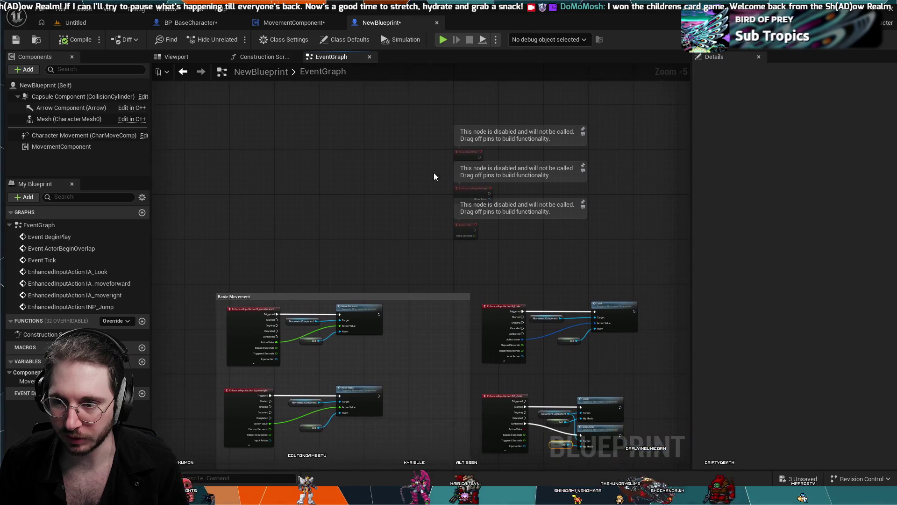
{"action": "left_click_drag", "start_coordinate": [522, 90], "coordinate": [454, 235]}
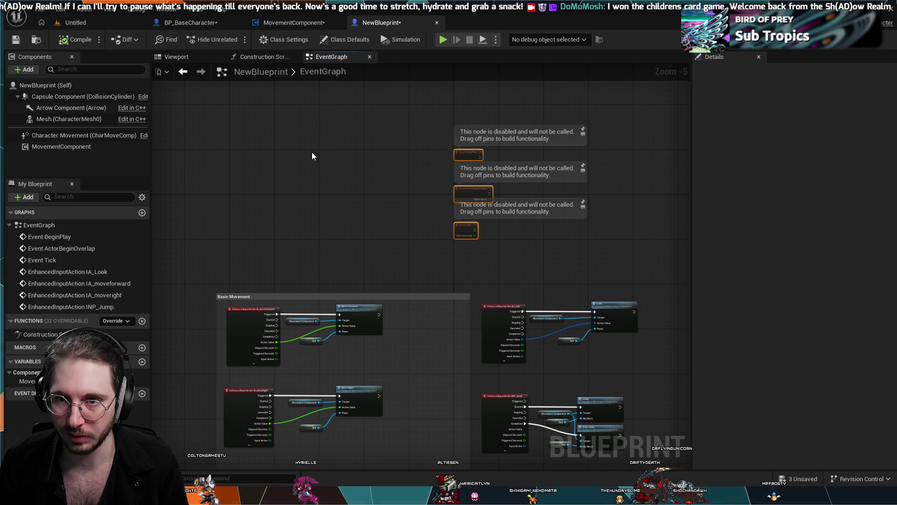
{"action": "left_click", "coordinate": [307, 21]}
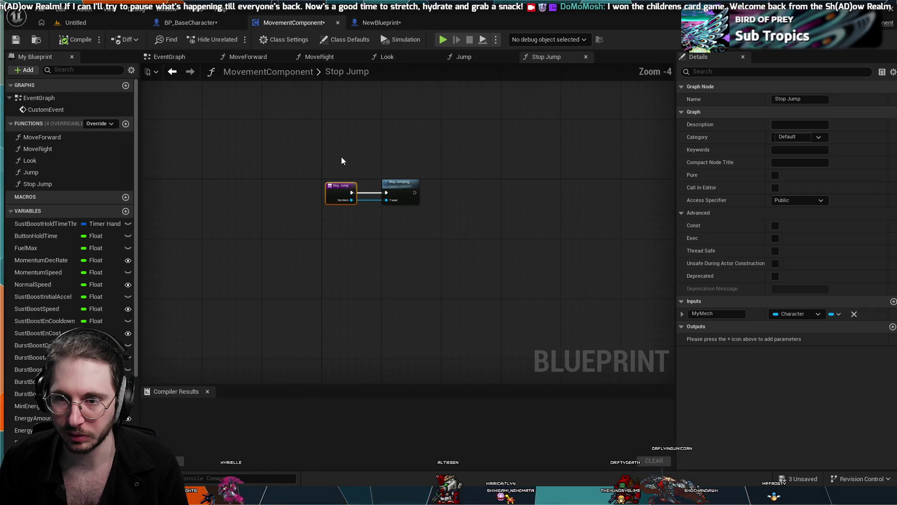
{"action": "left_click", "coordinate": [169, 61]}
Marquee-select every node and comment group in BP_BaseCharacter's event graph.
{"action": "scroll", "coordinate": [302, 161], "scroll_direction": "down", "scroll_amount": 1}
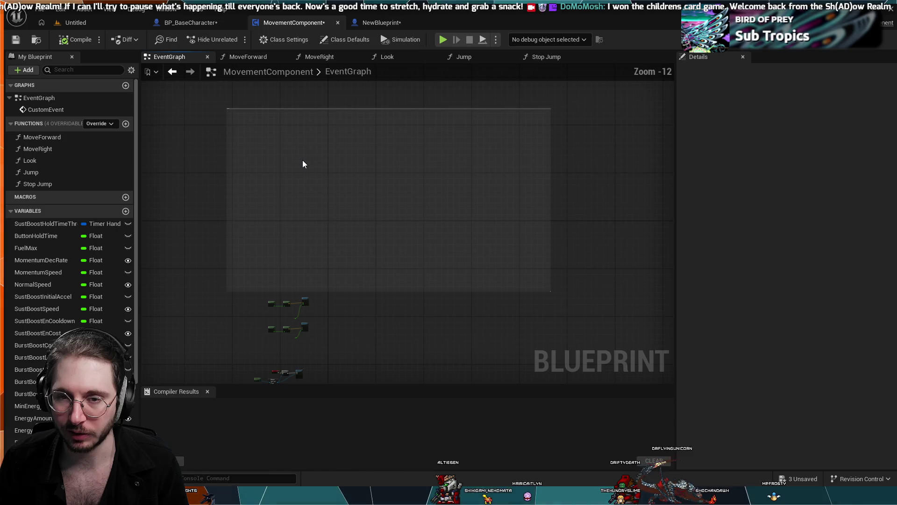
{"action": "left_click", "coordinate": [201, 26]}
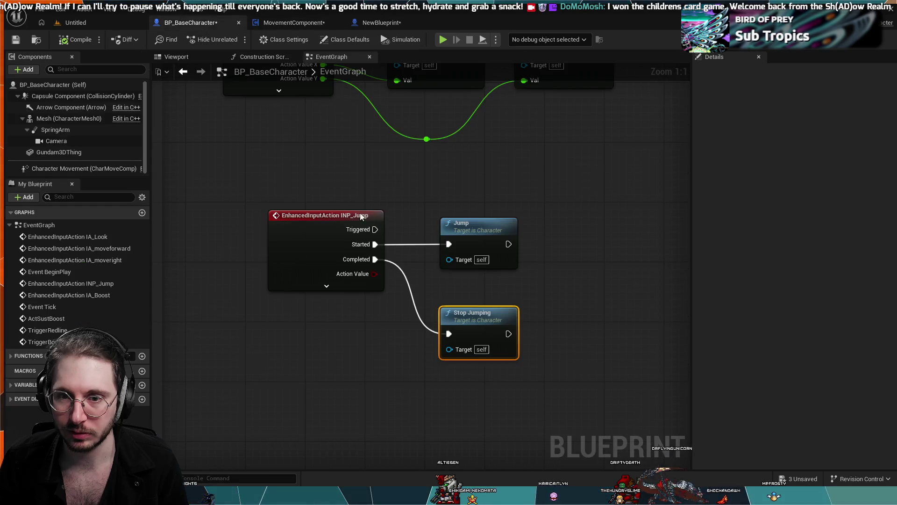
{"action": "scroll", "coordinate": [327, 174], "scroll_direction": "down", "scroll_amount": 5}
{"action": "scroll", "coordinate": [213, 182], "scroll_direction": "down", "scroll_amount": 1}
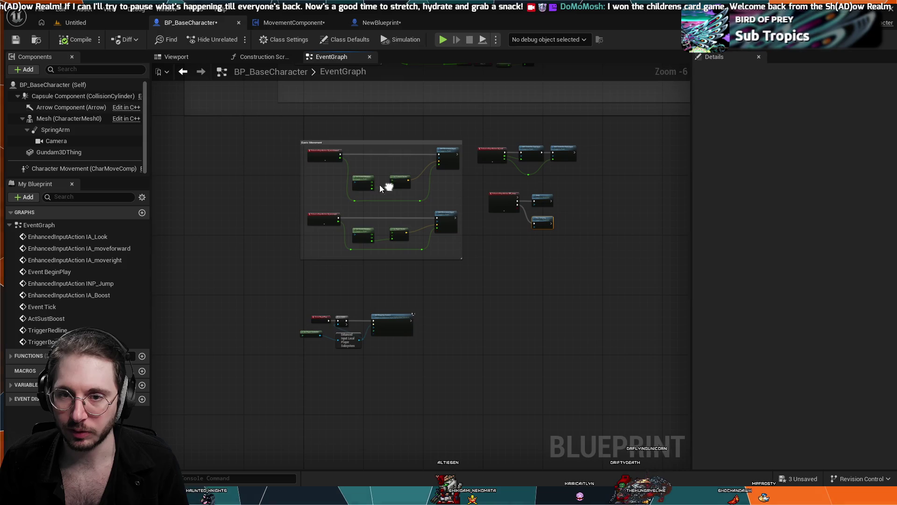
{"action": "scroll", "coordinate": [255, 269], "scroll_direction": "down", "scroll_amount": 1}
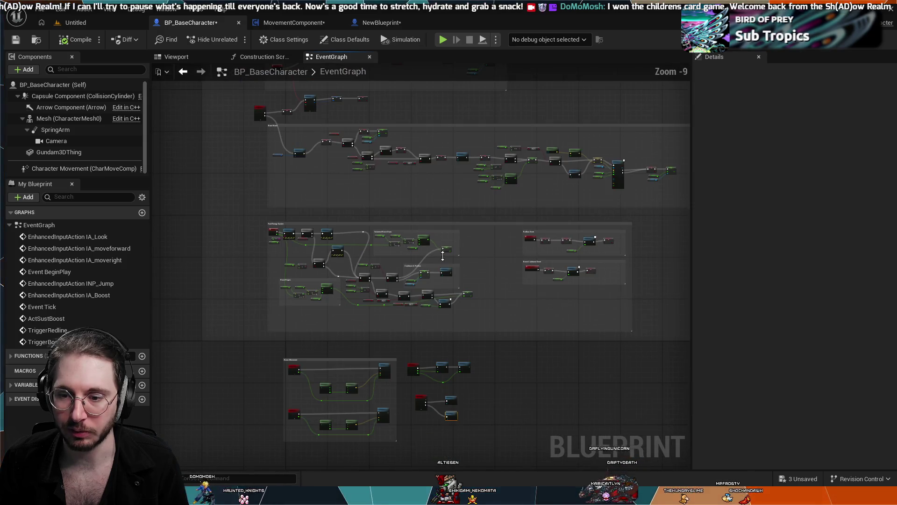
{"action": "scroll", "coordinate": [575, 290], "scroll_direction": "down", "scroll_amount": 1}
{"action": "left_click_drag", "start_coordinate": [575, 290], "coordinate": [495, 363]}
{"action": "scroll", "coordinate": [517, 327], "scroll_direction": "down", "scroll_amount": 1}
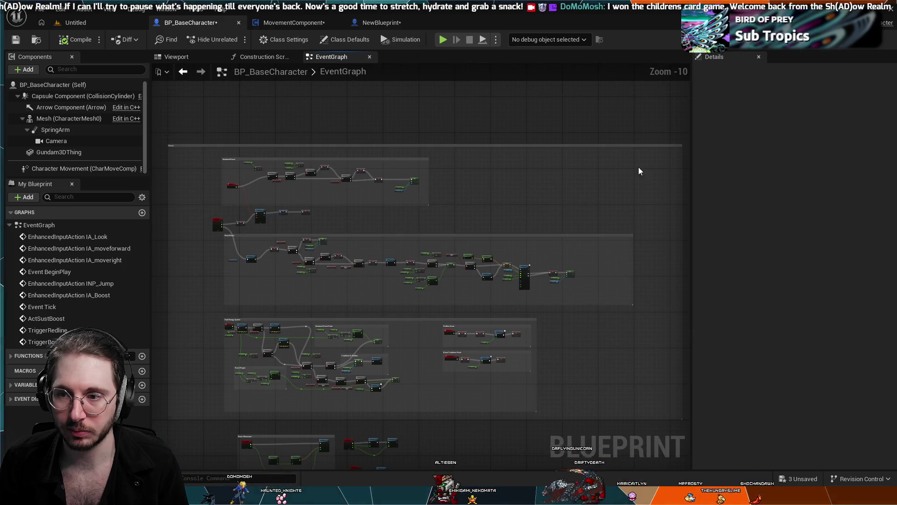
{"action": "mouse_move", "coordinate": [661, 175]}
{"action": "left_mouse_down"}
{"action": "mouse_move", "coordinate": [427, 416]}
{"action": "mouse_move", "coordinate": [206, 407]}
{"action": "left_mouse_up"}
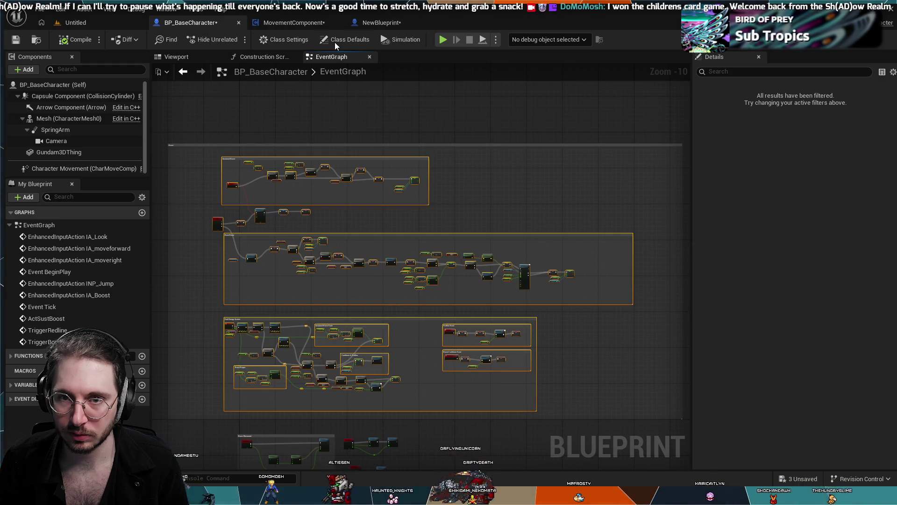
{"action": "left_click", "coordinate": [298, 23]}
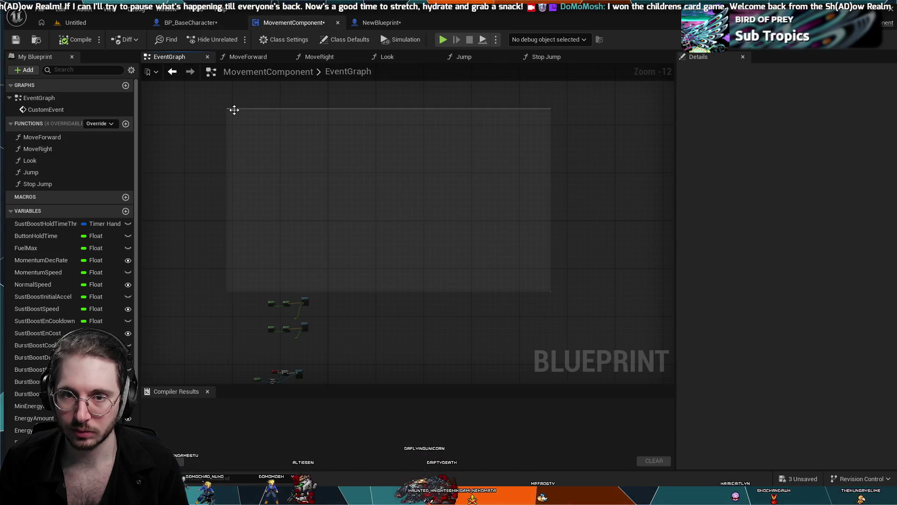
Delete the empty Boost comment box from MovementComponent's graph.
{"action": "scroll", "coordinate": [231, 106], "scroll_direction": "up", "scroll_amount": 5}
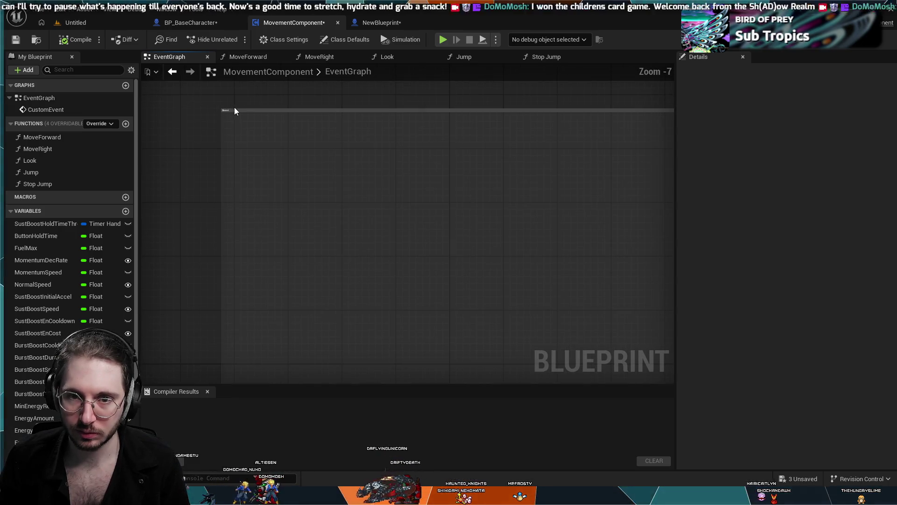
{"action": "left_click", "coordinate": [237, 111]}
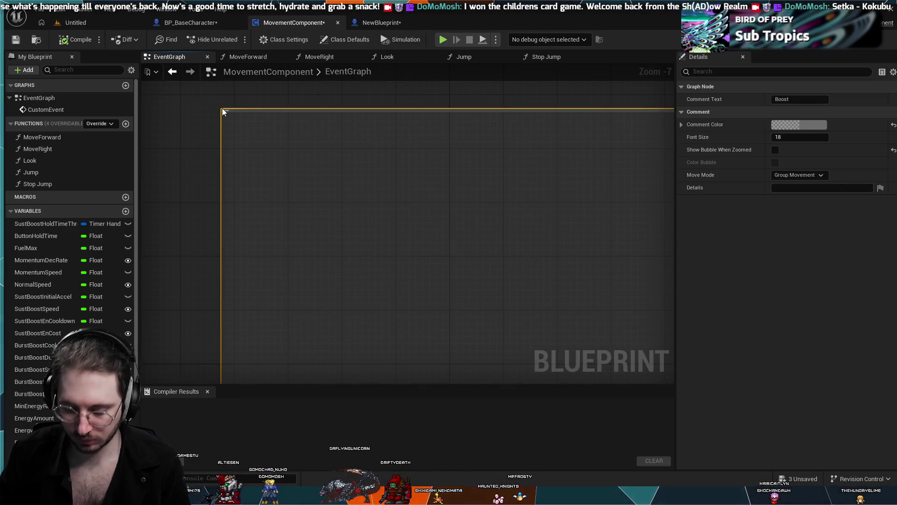
{"action": "key", "text": "Delete"}
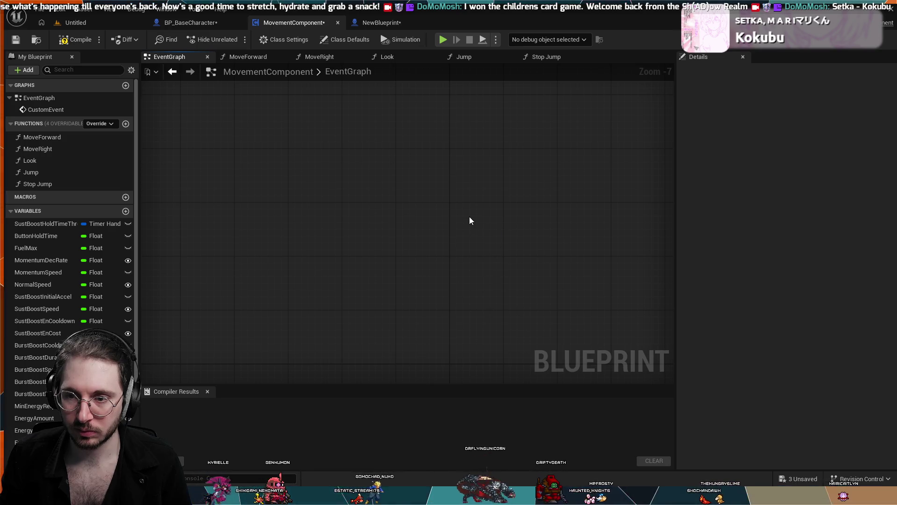
Paste in the character's boost, fuel and energy nodes and frame the IA_Boost events.
{"action": "key", "text": "ctrl+z"}
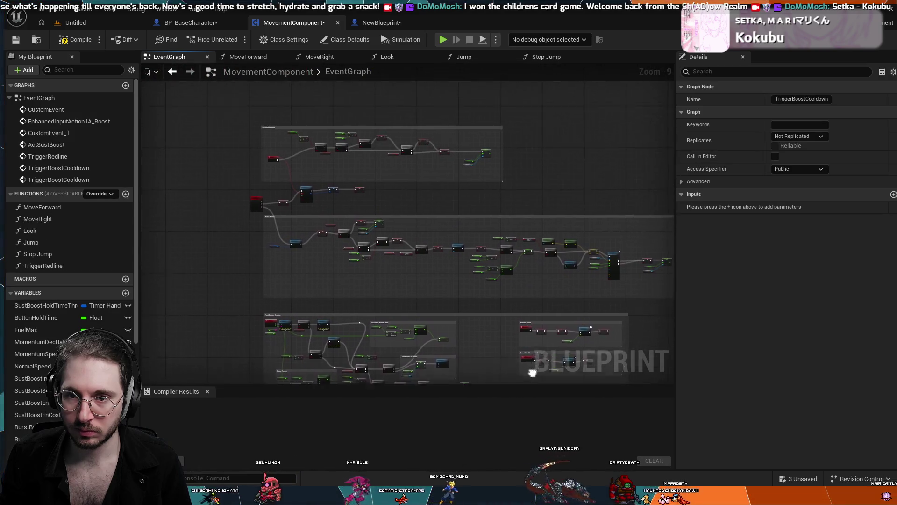
{"action": "scroll", "coordinate": [388, 260], "scroll_direction": "up", "scroll_amount": 4}
{"action": "scroll", "coordinate": [441, 258], "scroll_direction": "down", "scroll_amount": 4}
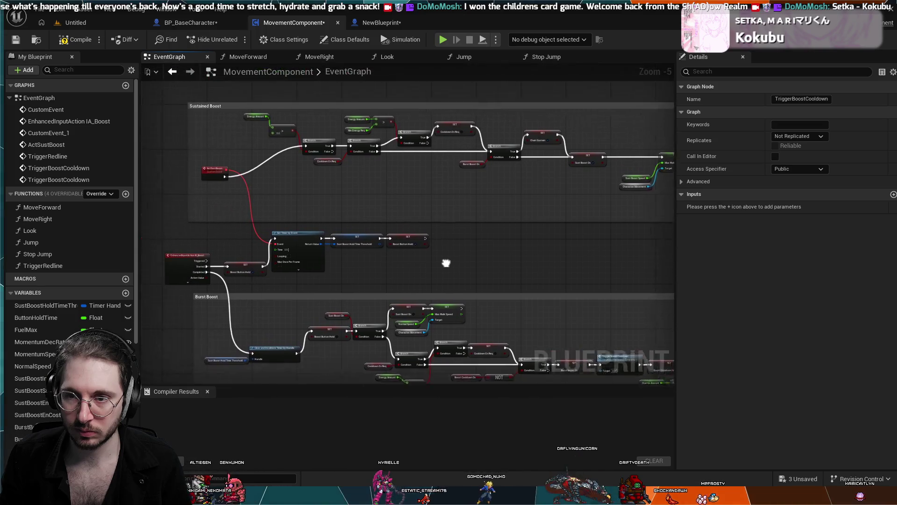
{"action": "scroll", "coordinate": [383, 269], "scroll_direction": "up", "scroll_amount": 4}
{"action": "left_click_drag", "start_coordinate": [265, 244], "coordinate": [339, 171]}
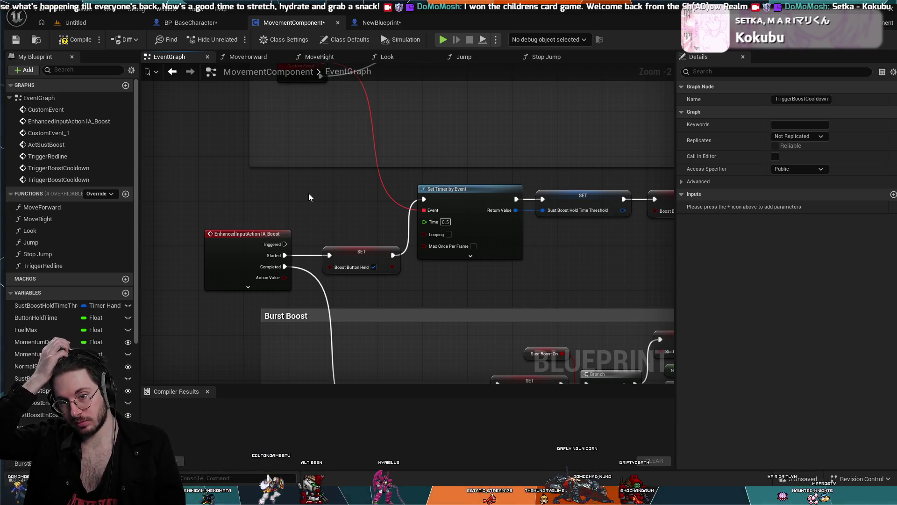
{"action": "scroll", "coordinate": [309, 193], "scroll_direction": "down", "scroll_amount": 2}
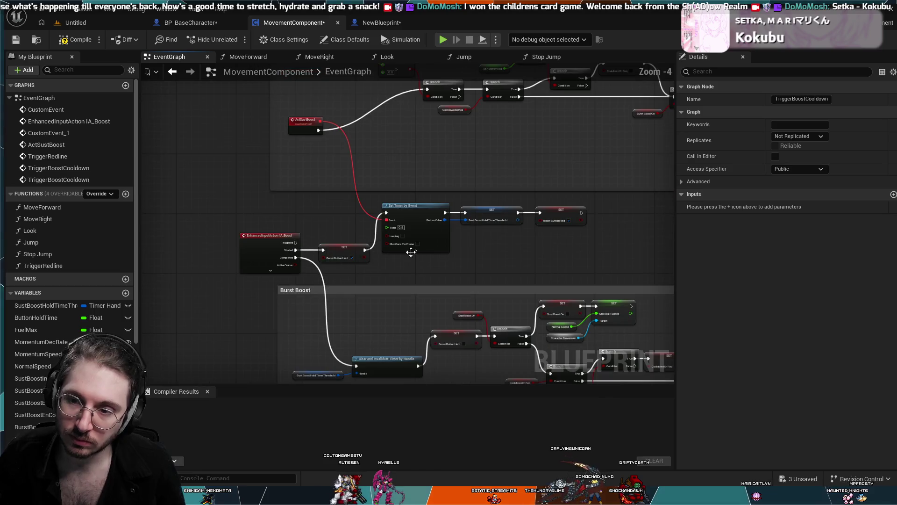
Compile MovementComponent and look over the pasted Sustained Boost and Fuel/Energy nodes.
{"action": "left_click_drag", "start_coordinate": [432, 272], "coordinate": [222, 359]}
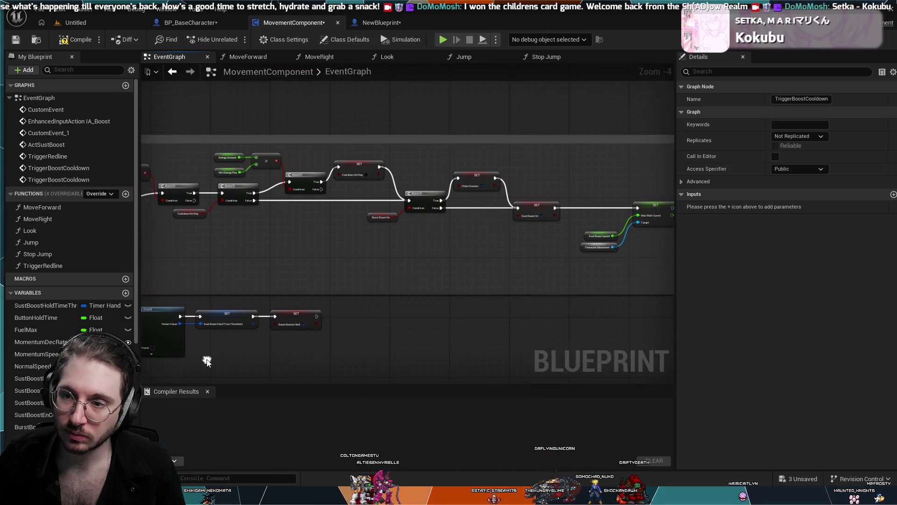
{"action": "left_click", "coordinate": [77, 41]}
{"action": "scroll", "coordinate": [412, 334], "scroll_direction": "down", "scroll_amount": 2}
{"action": "mouse_move", "coordinate": [321, 300]}
{"action": "left_mouse_down"}
{"action": "mouse_move", "coordinate": [389, 234]}
{"action": "mouse_move", "coordinate": [538, 214]}
{"action": "mouse_move", "coordinate": [571, 230]}
{"action": "mouse_move", "coordinate": [422, 143]}
{"action": "left_mouse_up"}
{"action": "mouse_move", "coordinate": [424, 321]}
{"action": "left_mouse_down"}
{"action": "mouse_move", "coordinate": [502, 302]}
{"action": "mouse_move", "coordinate": [509, 370]}
{"action": "left_mouse_up"}
{"action": "scroll", "coordinate": [467, 301], "scroll_direction": "up", "scroll_amount": 3}
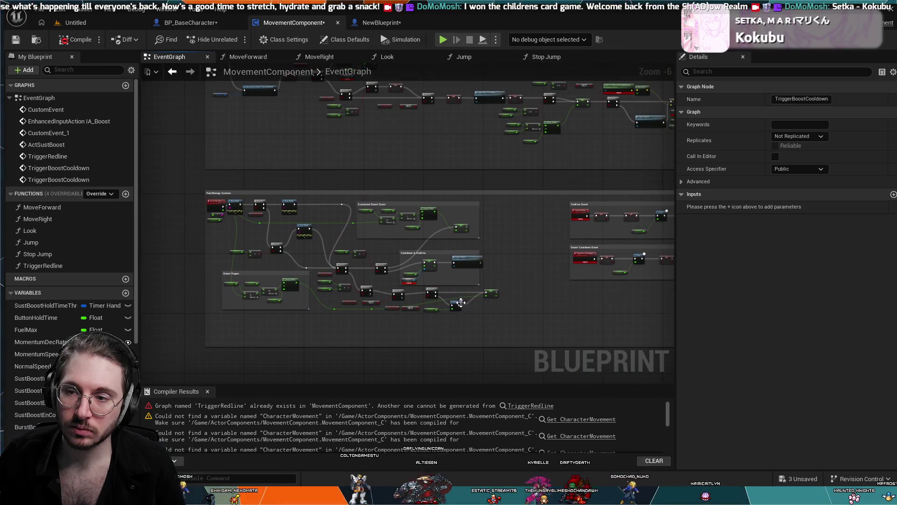
{"action": "left_click_drag", "start_coordinate": [510, 252], "coordinate": [343, 251]}
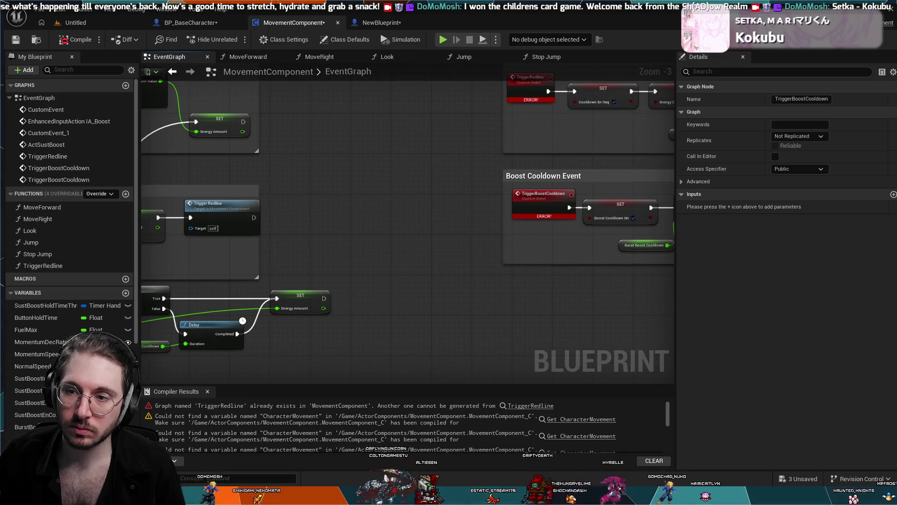
{"action": "scroll", "coordinate": [305, 239], "scroll_direction": "down", "scroll_amount": 4}
{"action": "mouse_move", "coordinate": [278, 226]}
{"action": "left_mouse_down"}
{"action": "mouse_move", "coordinate": [394, 215]}
{"action": "mouse_move", "coordinate": [575, 169]}
{"action": "mouse_move", "coordinate": [421, 140]}
{"action": "mouse_move", "coordinate": [475, 320]}
{"action": "left_mouse_up"}
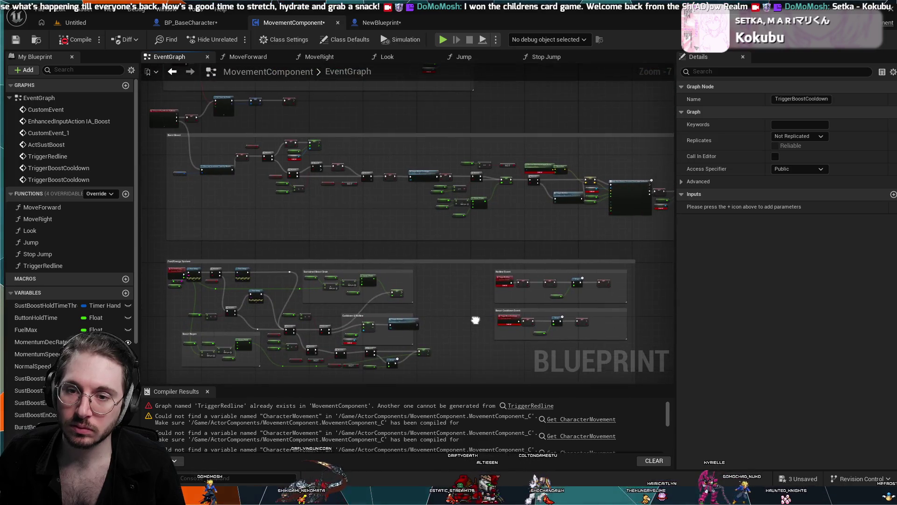
{"action": "scroll", "coordinate": [495, 290], "scroll_direction": "up", "scroll_amount": 2}
{"action": "scroll", "coordinate": [495, 291], "scroll_direction": "down", "scroll_amount": 1}
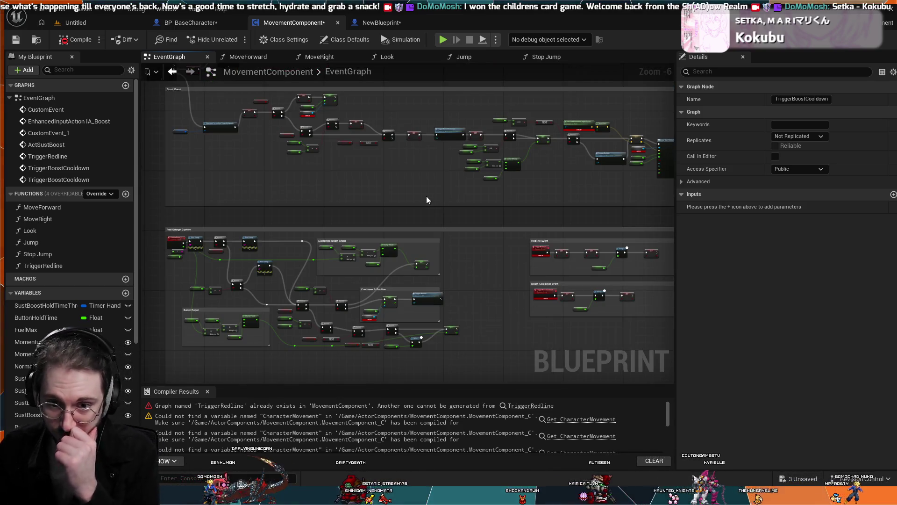
{"action": "scroll", "coordinate": [394, 177], "scroll_direction": "up", "scroll_amount": 2}
{"action": "mouse_move", "coordinate": [387, 186]}
{"action": "left_mouse_down"}
{"action": "mouse_move", "coordinate": [482, 117]}
{"action": "mouse_move", "coordinate": [448, 137]}
{"action": "mouse_move", "coordinate": [451, 116]}
{"action": "left_mouse_up"}
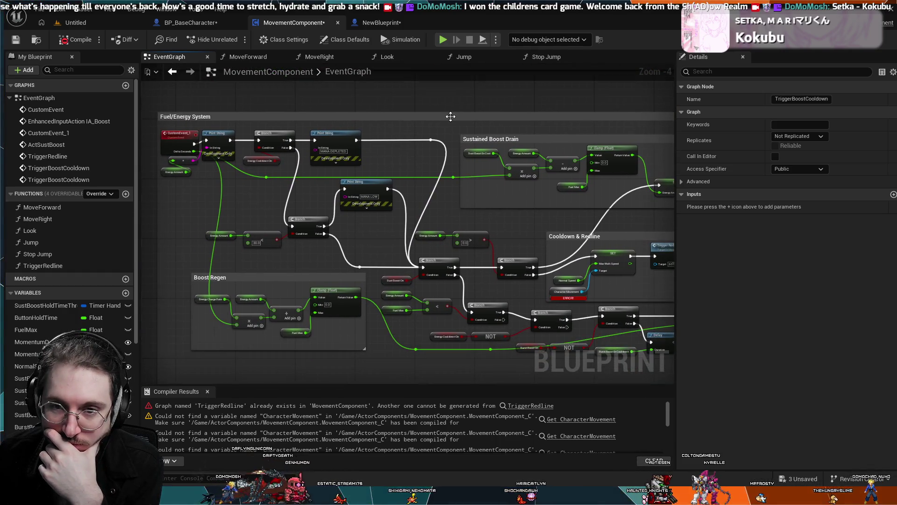
{"action": "scroll", "coordinate": [450, 116], "scroll_direction": "down", "scroll_amount": 1}
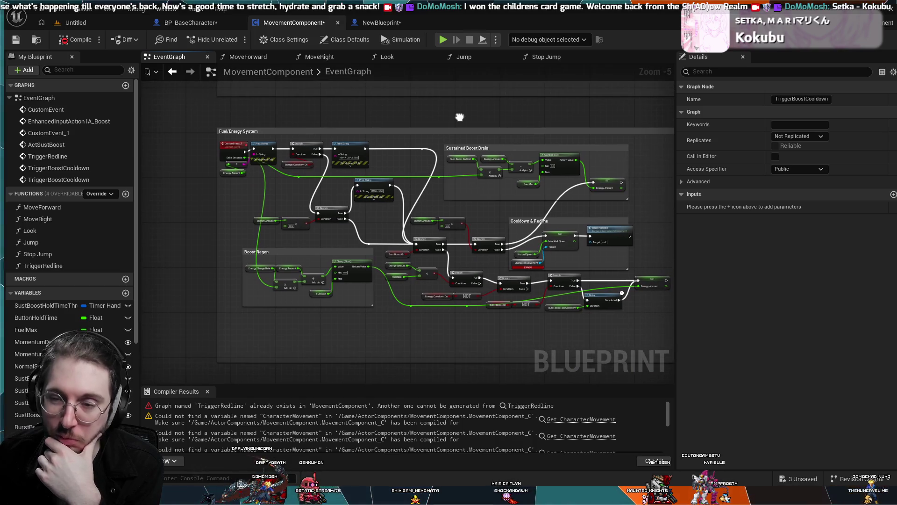
{"action": "mouse_move", "coordinate": [451, 115]}
{"action": "left_mouse_down"}
{"action": "mouse_move", "coordinate": [394, 114]}
{"action": "mouse_move", "coordinate": [429, 126]}
{"action": "mouse_move", "coordinate": [375, 249]}
{"action": "left_mouse_up"}
{"action": "scroll", "coordinate": [434, 127], "scroll_direction": "down", "scroll_amount": 2}
{"action": "scroll", "coordinate": [376, 249], "scroll_direction": "up", "scroll_amount": 2}
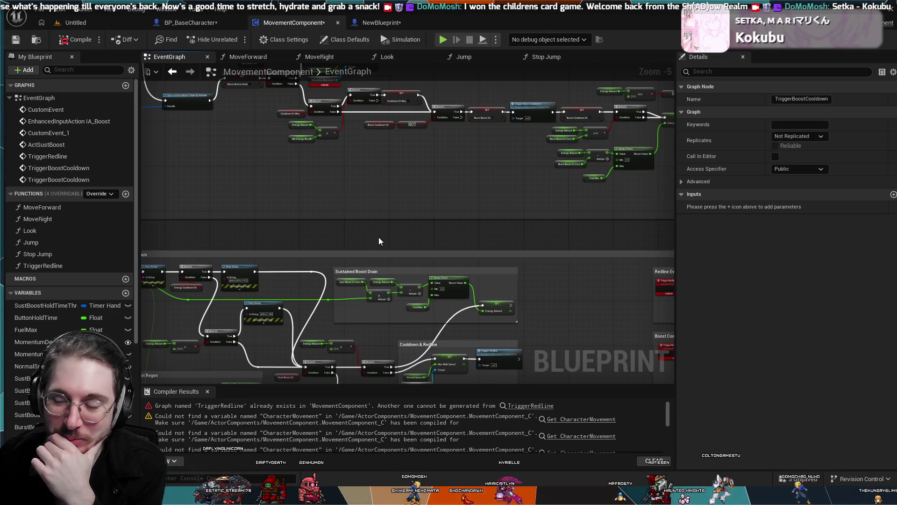
{"action": "left_click_drag", "start_coordinate": [418, 241], "coordinate": [490, 145]}
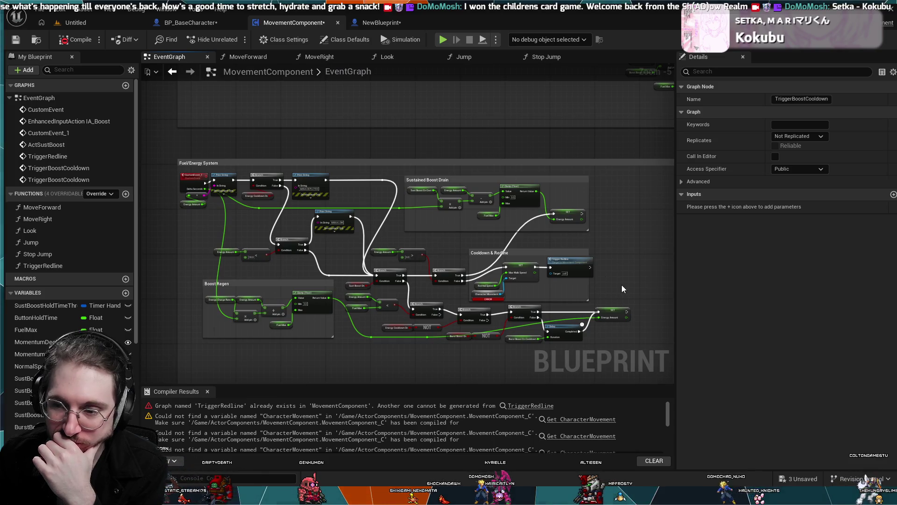
{"action": "left_click_drag", "start_coordinate": [622, 285], "coordinate": [611, 258]}
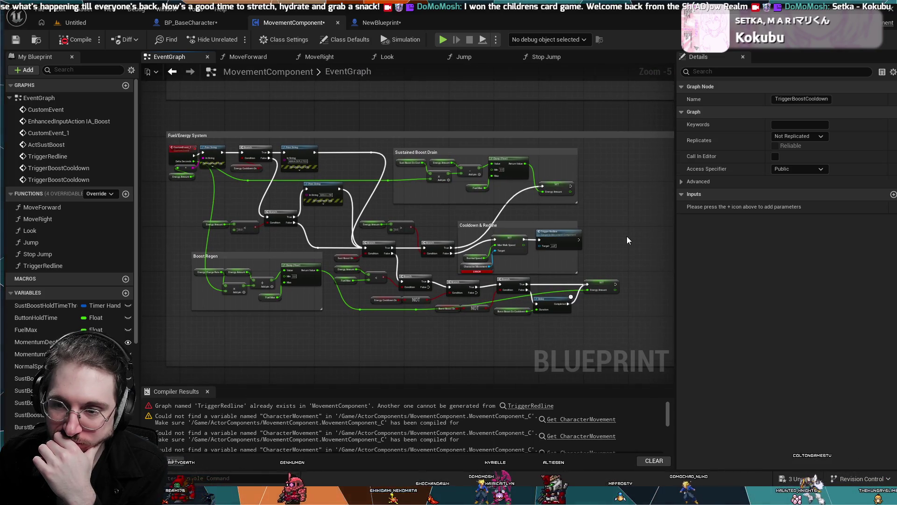
{"action": "left_click_drag", "start_coordinate": [628, 237], "coordinate": [582, 258]}
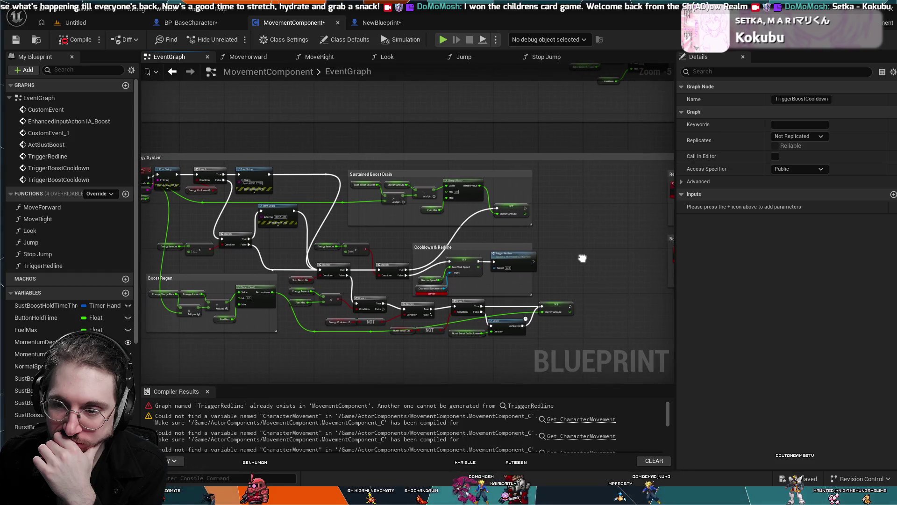
{"action": "scroll", "coordinate": [583, 258], "scroll_direction": "up", "scroll_amount": 4}
{"action": "left_click_drag", "start_coordinate": [635, 221], "coordinate": [664, 216]}
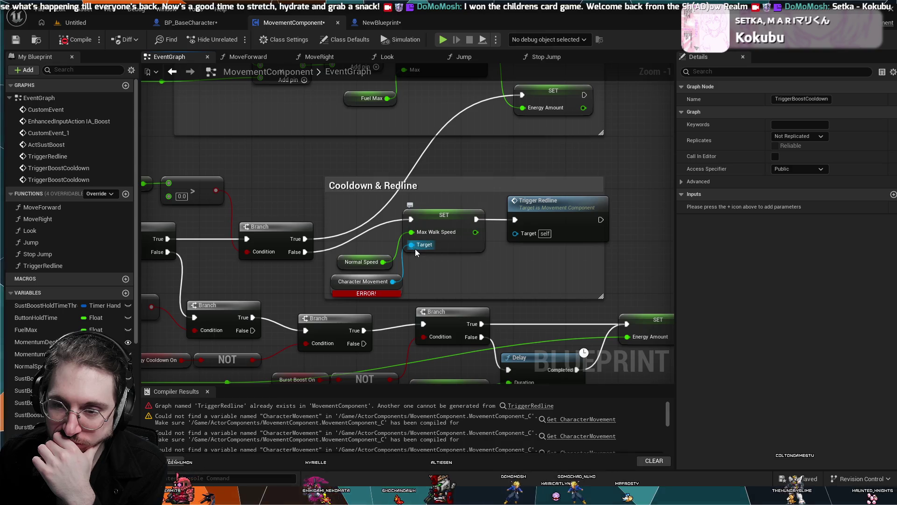
{"action": "mouse_move", "coordinate": [431, 245]}
{"action": "left_mouse_down"}
{"action": "mouse_move", "coordinate": [411, 278]}
{"action": "mouse_move", "coordinate": [394, 282]}
{"action": "mouse_move", "coordinate": [417, 284]}
{"action": "left_mouse_up"}
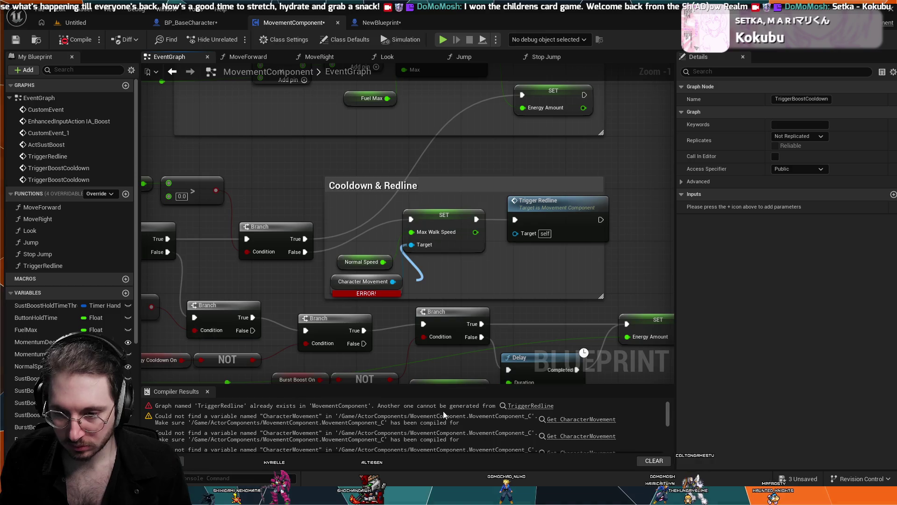
{"action": "key", "text": "ctrl+v"}
{"action": "left_click", "coordinate": [466, 263]}
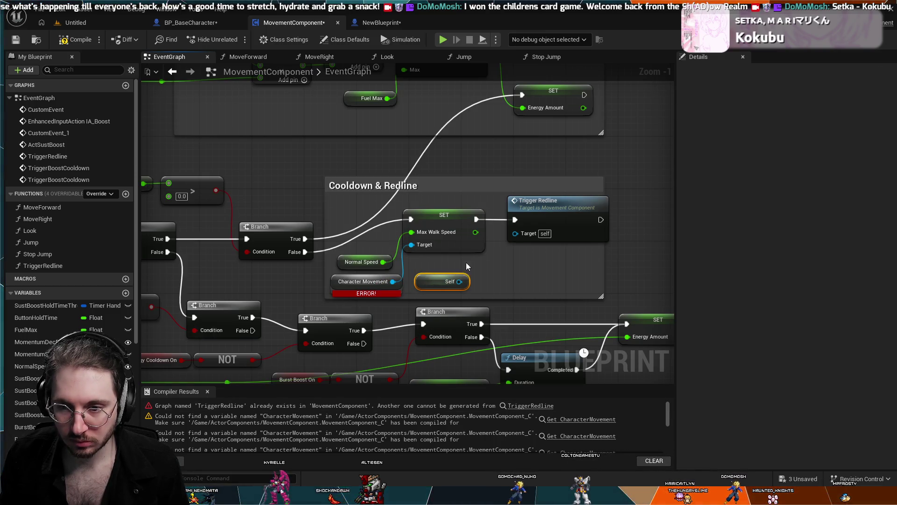
{"action": "key", "text": "ctrl+z"}
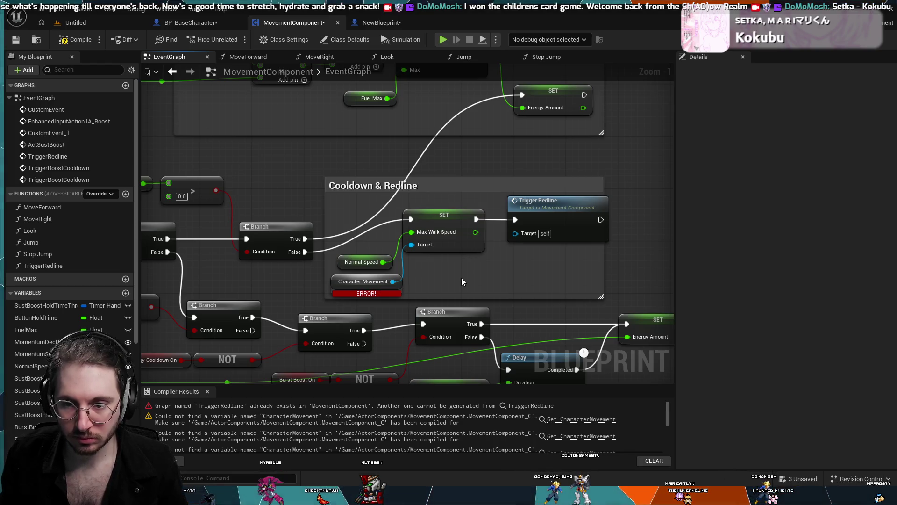
{"action": "scroll", "coordinate": [461, 278], "scroll_direction": "down", "scroll_amount": 3}
{"action": "scroll", "coordinate": [482, 298], "scroll_direction": "down", "scroll_amount": 2}
{"action": "scroll", "coordinate": [484, 294], "scroll_direction": "up", "scroll_amount": 1}
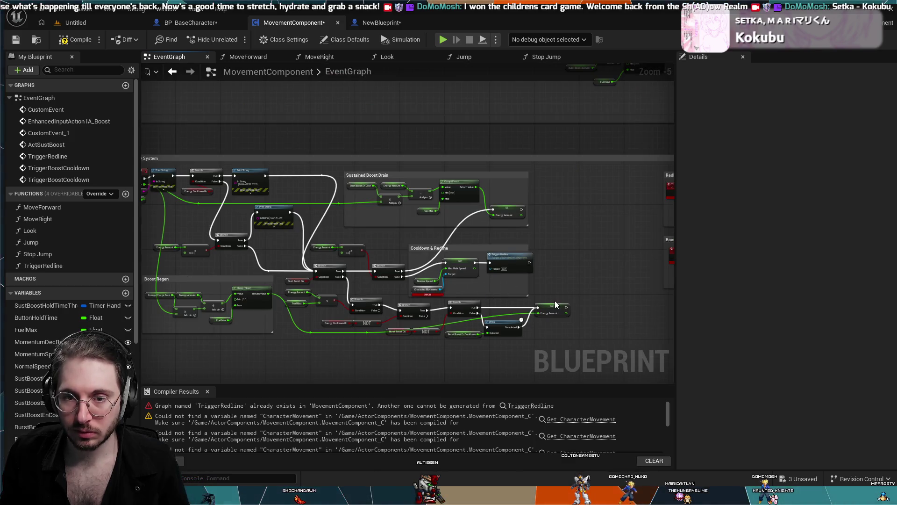
{"action": "scroll", "coordinate": [554, 301], "scroll_direction": "down", "scroll_amount": 2}
{"action": "scroll", "coordinate": [554, 302], "scroll_direction": "up", "scroll_amount": 1}
{"action": "mouse_move", "coordinate": [555, 303]}
{"action": "left_mouse_down"}
{"action": "mouse_move", "coordinate": [370, 306]}
{"action": "mouse_move", "coordinate": [361, 286]}
{"action": "left_mouse_up"}
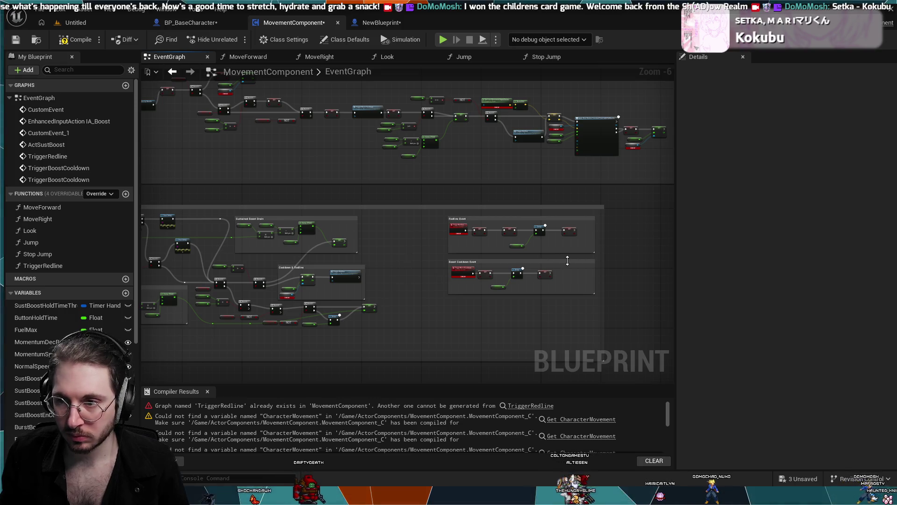
{"action": "mouse_move", "coordinate": [630, 243]}
{"action": "left_mouse_down"}
{"action": "mouse_move", "coordinate": [467, 252]}
{"action": "mouse_move", "coordinate": [481, 148]}
{"action": "mouse_move", "coordinate": [342, 262]}
{"action": "mouse_move", "coordinate": [430, 216]}
{"action": "mouse_move", "coordinate": [436, 181]}
{"action": "mouse_move", "coordinate": [400, 202]}
{"action": "left_mouse_up"}
{"action": "scroll", "coordinate": [476, 145], "scroll_direction": "down", "scroll_amount": 1}
{"action": "scroll", "coordinate": [391, 269], "scroll_direction": "up", "scroll_amount": 3}
{"action": "mouse_move", "coordinate": [391, 269]}
{"action": "left_mouse_down"}
{"action": "mouse_move", "coordinate": [389, 227]}
{"action": "mouse_move", "coordinate": [412, 179]}
{"action": "mouse_move", "coordinate": [371, 191]}
{"action": "left_mouse_up"}
{"action": "scroll", "coordinate": [413, 179], "scroll_direction": "up", "scroll_amount": 2}
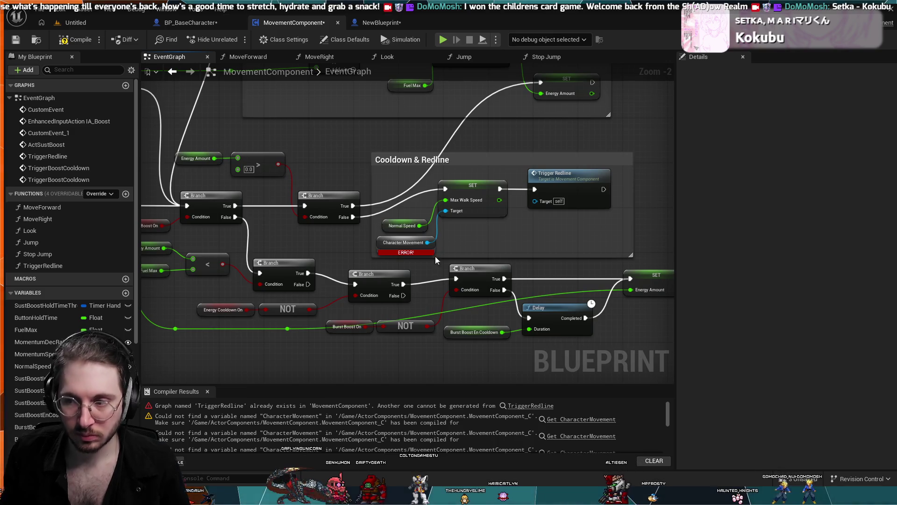
{"action": "scroll", "coordinate": [486, 244], "scroll_direction": "down", "scroll_amount": 5}
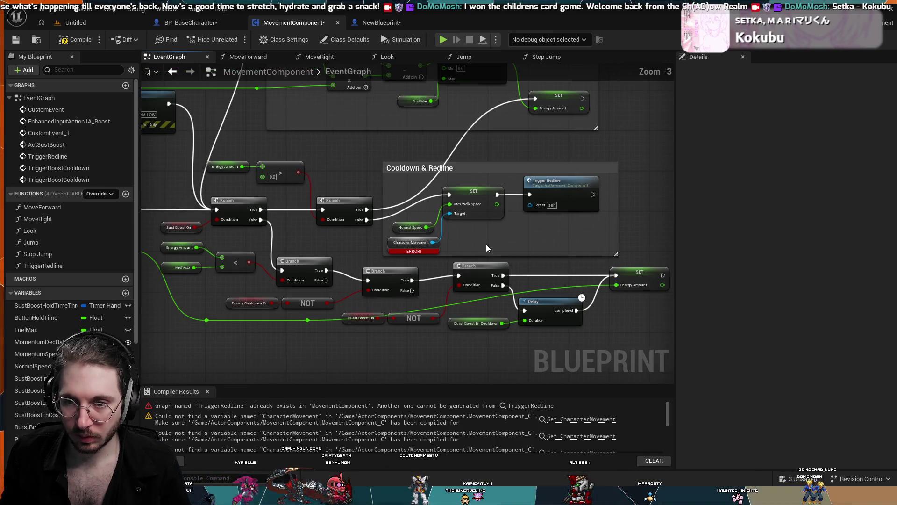
{"action": "mouse_move", "coordinate": [354, 102]}
{"action": "left_mouse_down"}
{"action": "mouse_move", "coordinate": [314, 194]}
{"action": "mouse_move", "coordinate": [264, 262]}
{"action": "mouse_move", "coordinate": [341, 335]}
{"action": "mouse_move", "coordinate": [335, 320]}
{"action": "left_mouse_up"}
{"action": "scroll", "coordinate": [358, 284], "scroll_direction": "up", "scroll_amount": 4}
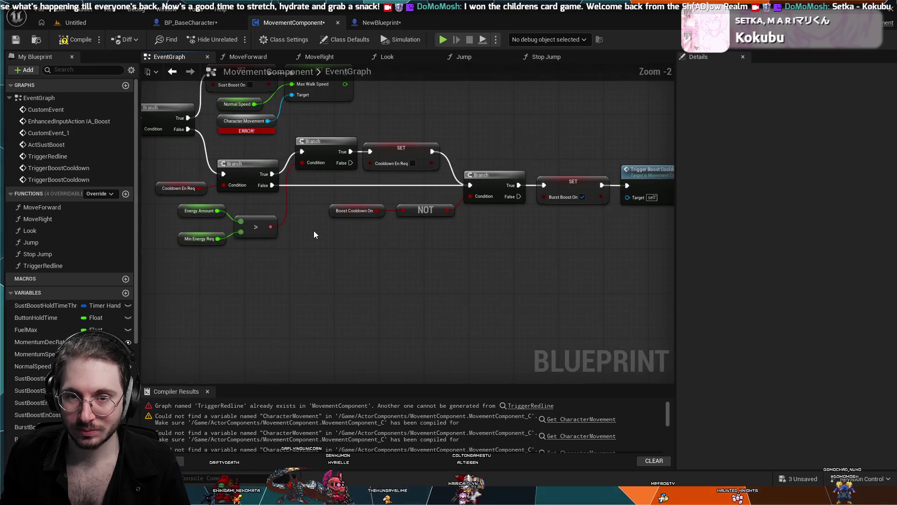
{"action": "left_click_drag", "start_coordinate": [314, 235], "coordinate": [341, 290]}
{"action": "scroll", "coordinate": [341, 291], "scroll_direction": "up", "scroll_amount": 1}
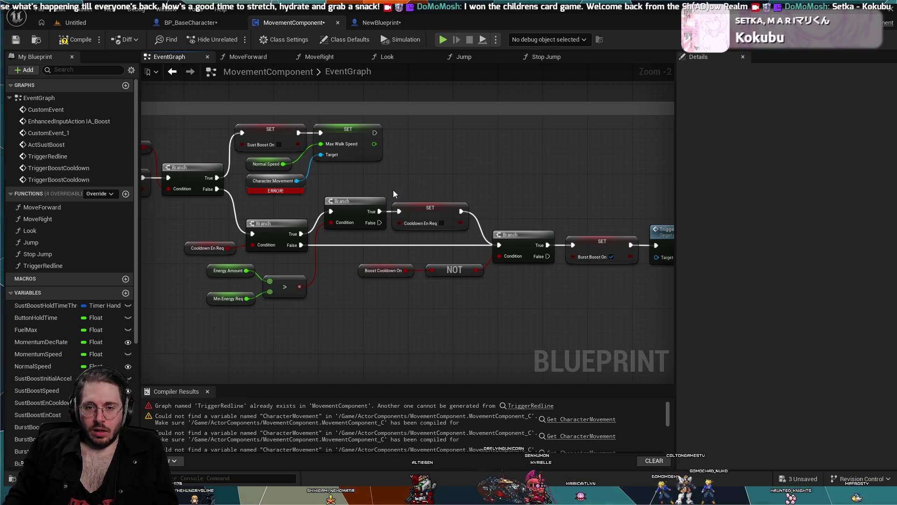
{"action": "scroll", "coordinate": [394, 190], "scroll_direction": "down", "scroll_amount": 1}
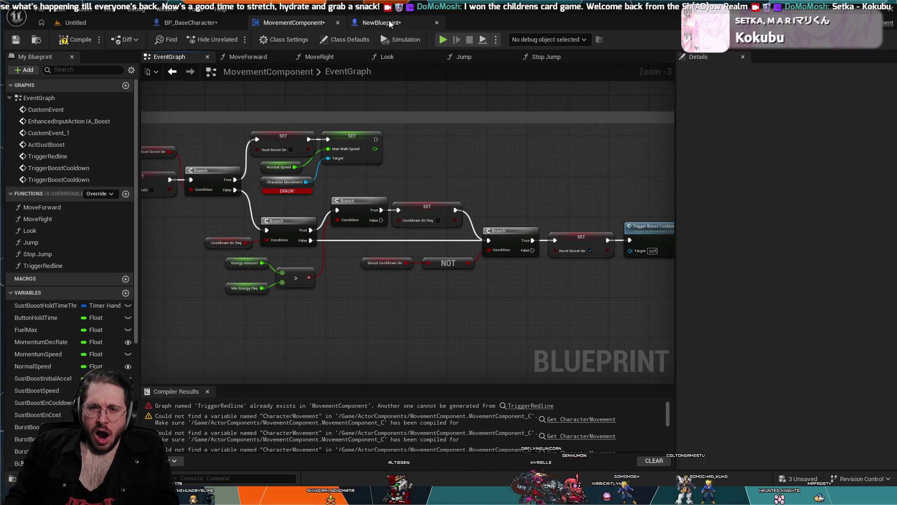
Delete the disabled BeginPlay, ActorBeginOverlap and Tick event nodes in NewBlueprint.
{"action": "left_click", "coordinate": [391, 23]}
{"action": "scroll", "coordinate": [368, 153], "scroll_direction": "down", "scroll_amount": 1}
{"action": "scroll", "coordinate": [365, 176], "scroll_direction": "up", "scroll_amount": 3}
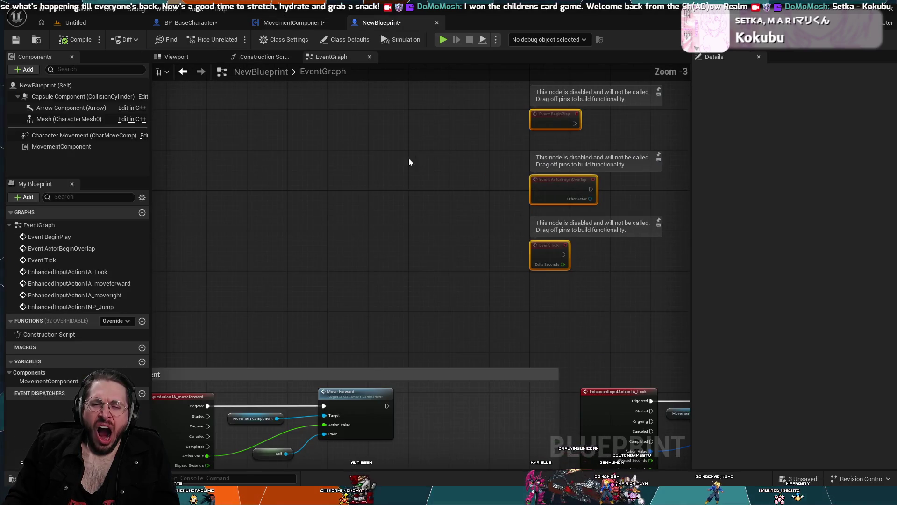
{"action": "left_click", "coordinate": [418, 178]}
{"action": "mouse_move", "coordinate": [353, 100]}
{"action": "left_mouse_down"}
{"action": "mouse_move", "coordinate": [709, 270]}
{"action": "mouse_move", "coordinate": [441, 269]}
{"action": "left_mouse_up"}
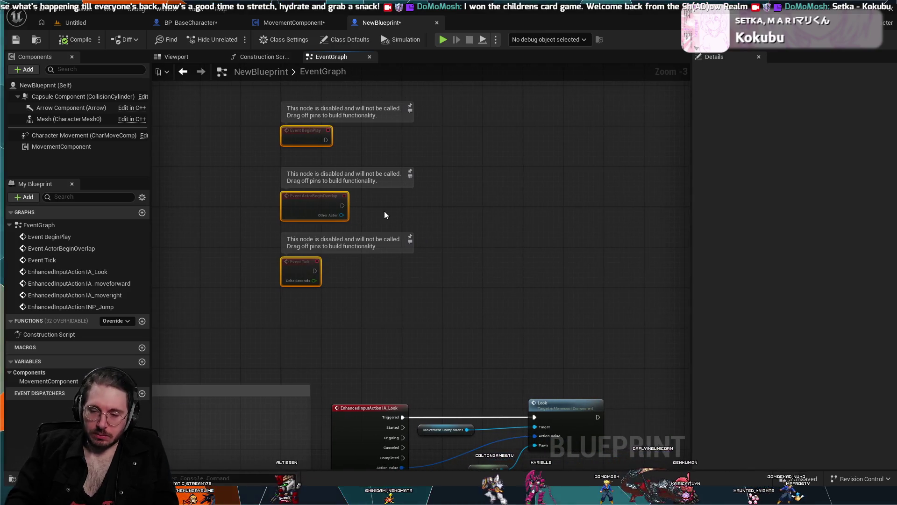
{"action": "key", "text": "Delete"}
Review the IA_moveright event and the Basic Movement group, then return to MovementComponent.
{"action": "scroll", "coordinate": [372, 211], "scroll_direction": "down", "scroll_amount": 2}
{"action": "mouse_move", "coordinate": [372, 265]}
{"action": "left_mouse_down"}
{"action": "mouse_move", "coordinate": [471, 266]}
{"action": "mouse_move", "coordinate": [476, 201]}
{"action": "left_mouse_up"}
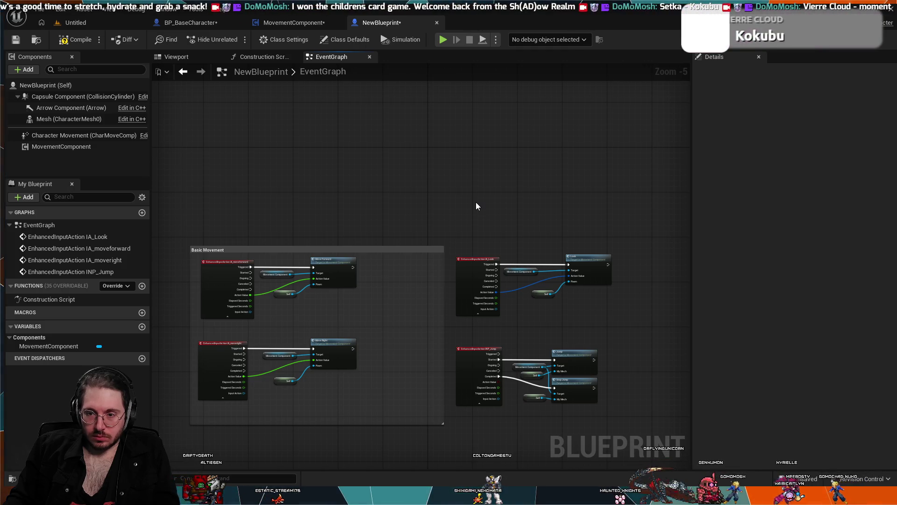
{"action": "left_click", "coordinate": [219, 346]}
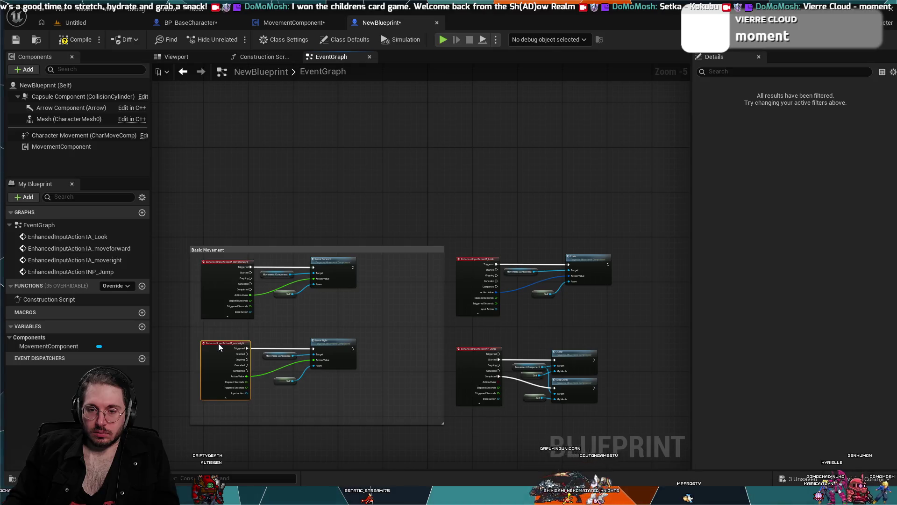
{"action": "left_click", "coordinate": [307, 214]}
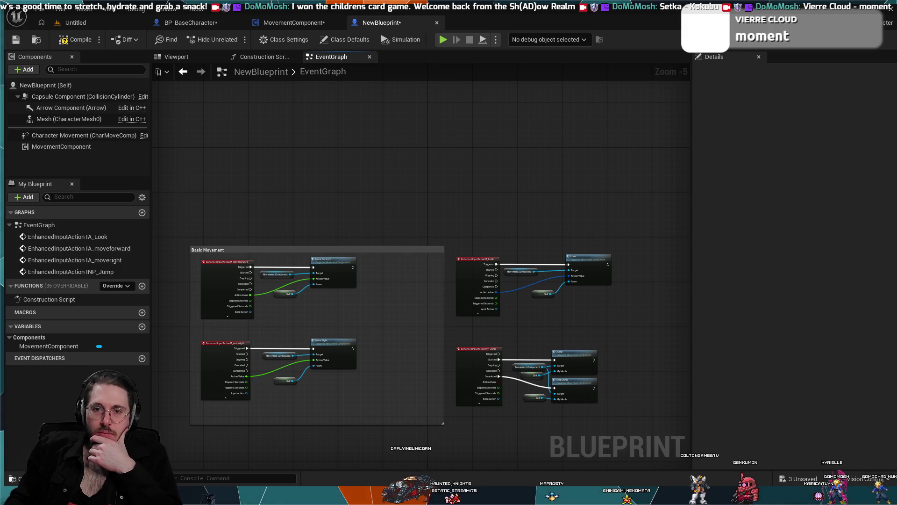
{"action": "scroll", "coordinate": [387, 206], "scroll_direction": "up", "scroll_amount": 2}
{"action": "mouse_move", "coordinate": [387, 206]}
{"action": "left_mouse_down"}
{"action": "mouse_move", "coordinate": [477, 169]}
{"action": "mouse_move", "coordinate": [461, 164]}
{"action": "left_mouse_up"}
{"action": "scroll", "coordinate": [478, 169], "scroll_direction": "down", "scroll_amount": 1}
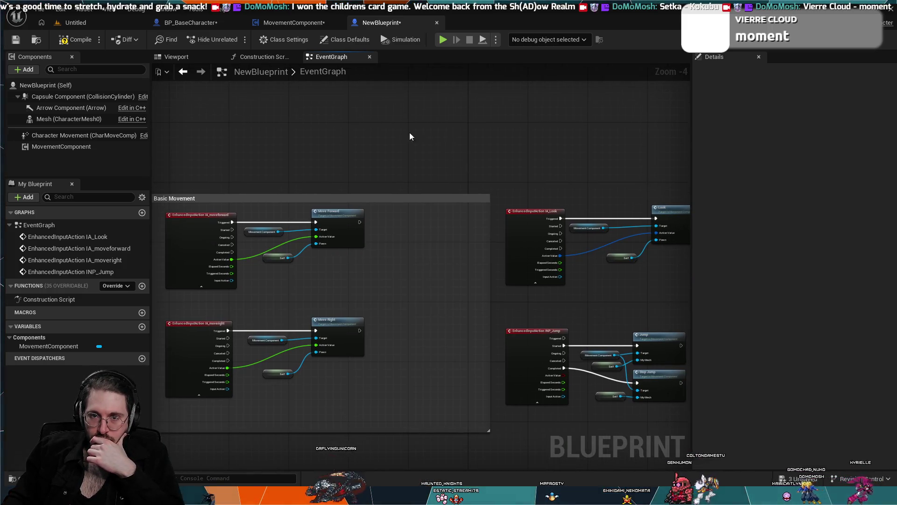
{"action": "left_click", "coordinate": [286, 23]}
Delete the duplicate TriggerRedline event from My Blueprint's Graphs list.
{"action": "left_click_drag", "start_coordinate": [458, 167], "coordinate": [421, 177]}
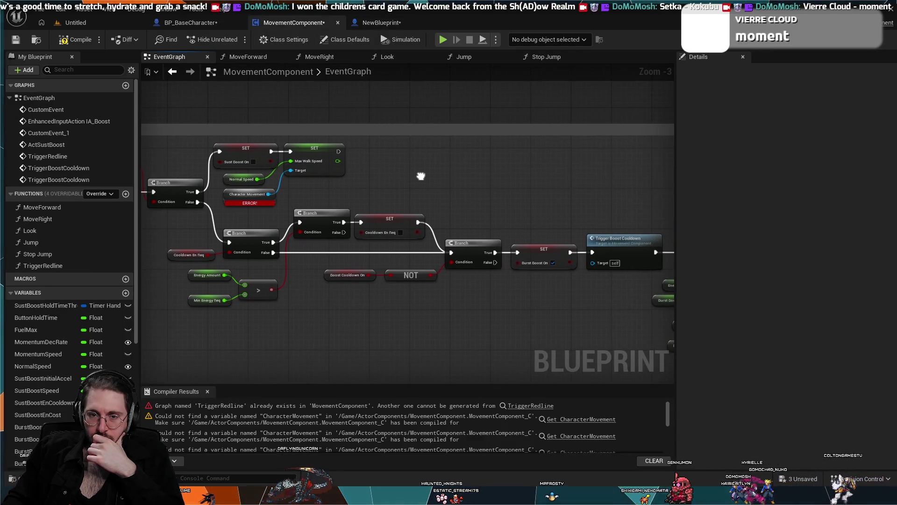
{"action": "scroll", "coordinate": [70, 233], "scroll_direction": "down", "scroll_amount": 8}
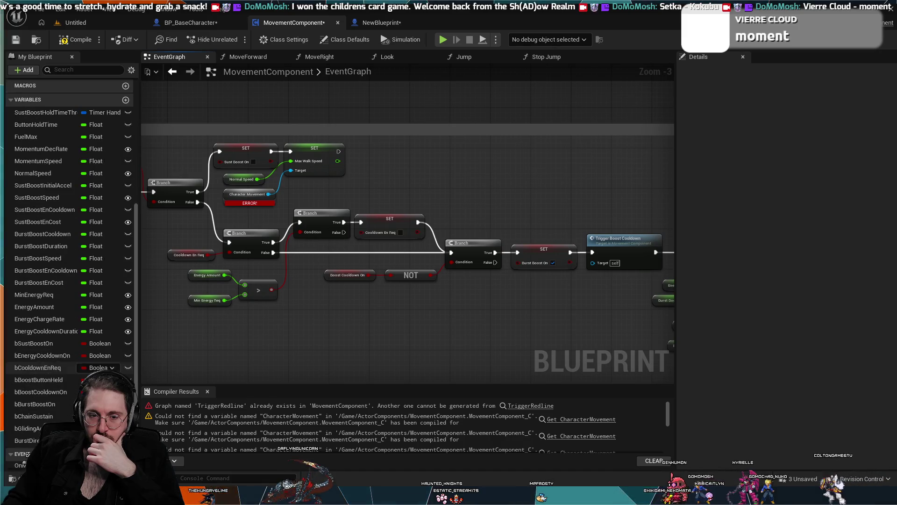
{"action": "left_click_drag", "start_coordinate": [371, 209], "coordinate": [140, 271]}
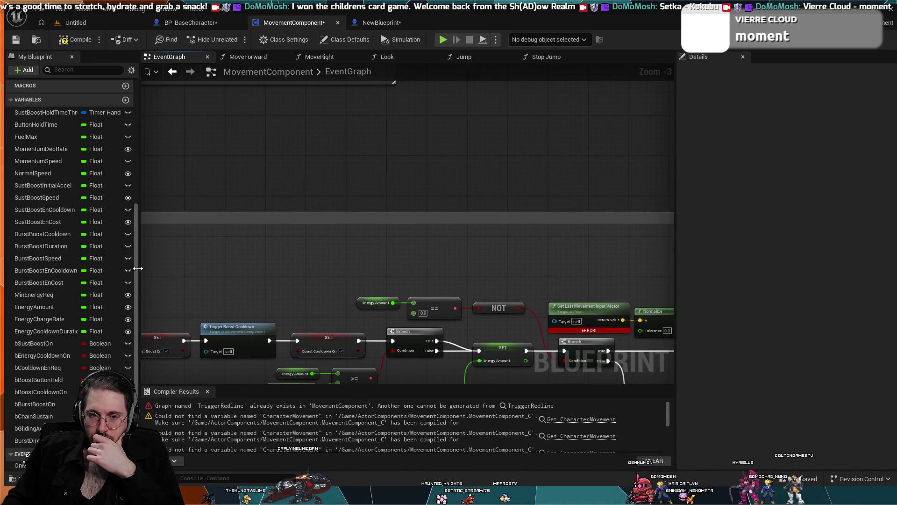
{"action": "scroll", "coordinate": [72, 193], "scroll_direction": "up", "scroll_amount": 7}
{"action": "scroll", "coordinate": [73, 197], "scroll_direction": "up", "scroll_amount": 2}
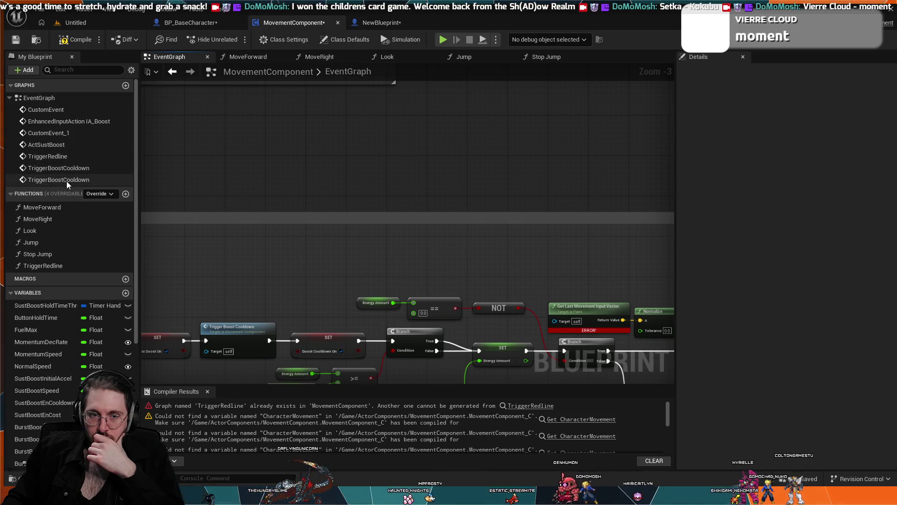
{"action": "left_click", "coordinate": [66, 181]}
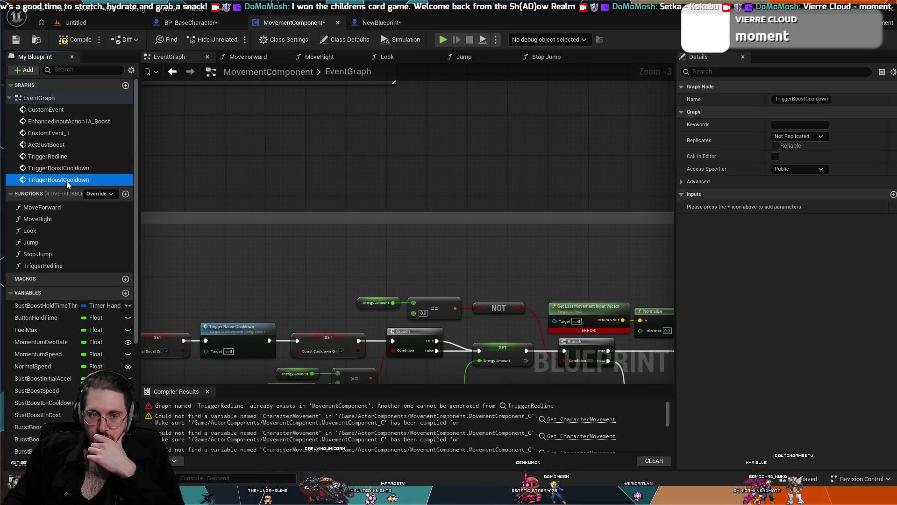
{"action": "left_click", "coordinate": [59, 156]}
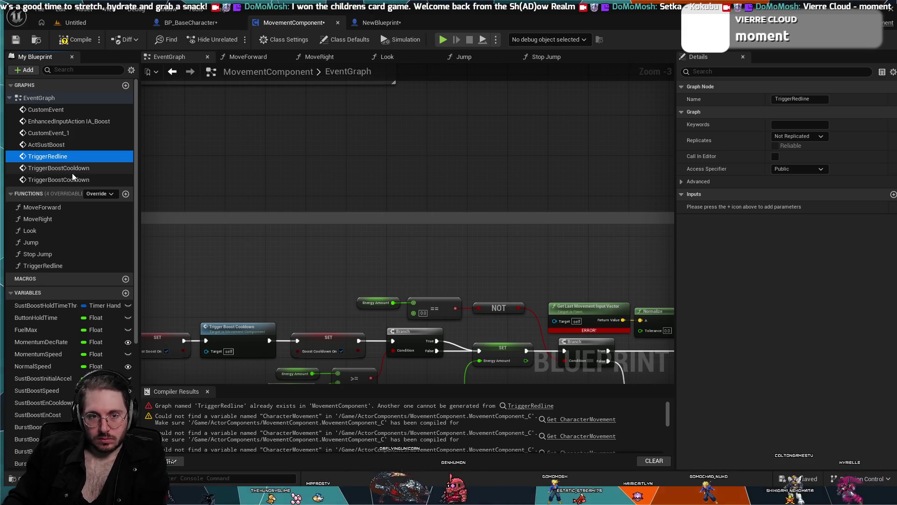
{"action": "key", "text": "Delete"}
Delete both duplicate TriggerBoostCooldown events.
{"action": "left_click", "coordinate": [60, 157]}
{"action": "key", "text": "Delete"}
{"action": "key", "text": "Delete"}
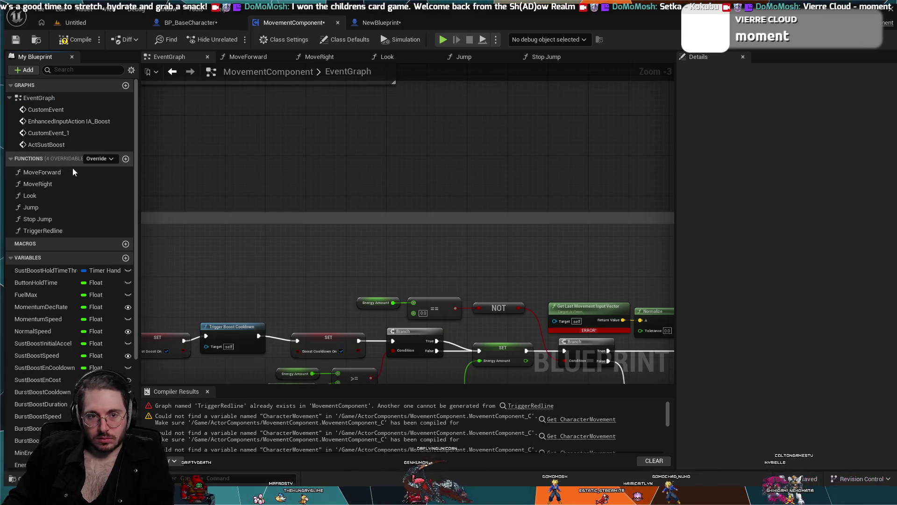
{"action": "scroll", "coordinate": [201, 165], "scroll_direction": "down", "scroll_amount": 3}
{"action": "scroll", "coordinate": [373, 194], "scroll_direction": "up", "scroll_amount": 1}
{"action": "mouse_move", "coordinate": [353, 168]}
{"action": "left_mouse_down"}
{"action": "mouse_move", "coordinate": [369, 130]}
{"action": "mouse_move", "coordinate": [370, 206]}
{"action": "left_mouse_up"}
{"action": "scroll", "coordinate": [383, 164], "scroll_direction": "down", "scroll_amount": 1}
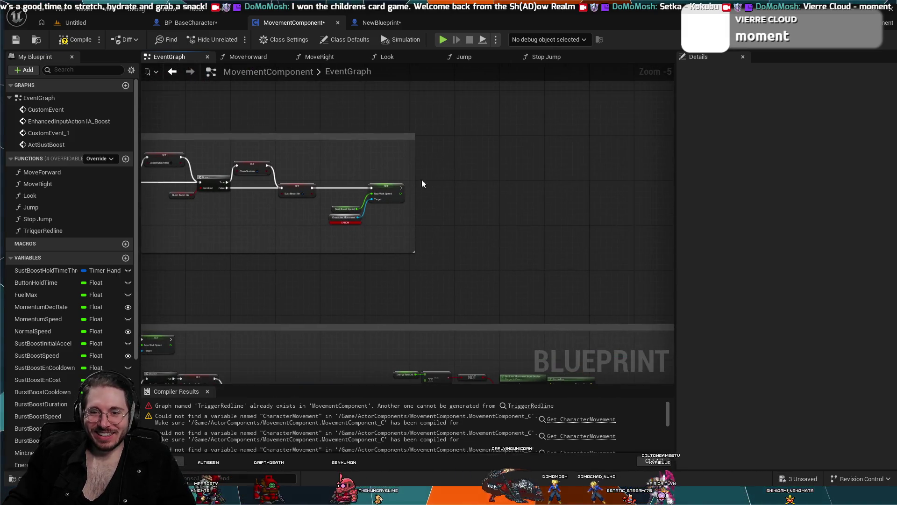
Add a custom event feeding the Redline SET node, placed at the box's top-left.
{"action": "left_click_drag", "start_coordinate": [383, 164], "coordinate": [447, 190]}
{"action": "left_click_drag", "start_coordinate": [454, 152], "coordinate": [528, 199]}
{"action": "scroll", "coordinate": [459, 203], "scroll_direction": "up", "scroll_amount": 2}
{"action": "mouse_move", "coordinate": [459, 203]}
{"action": "left_mouse_down"}
{"action": "mouse_move", "coordinate": [422, 207]}
{"action": "mouse_move", "coordinate": [459, 236]}
{"action": "mouse_move", "coordinate": [419, 221]}
{"action": "mouse_move", "coordinate": [395, 234]}
{"action": "mouse_move", "coordinate": [369, 279]}
{"action": "mouse_move", "coordinate": [202, 198]}
{"action": "mouse_move", "coordinate": [543, 229]}
{"action": "left_mouse_up"}
{"action": "scroll", "coordinate": [499, 228], "scroll_direction": "down", "scroll_amount": 5}
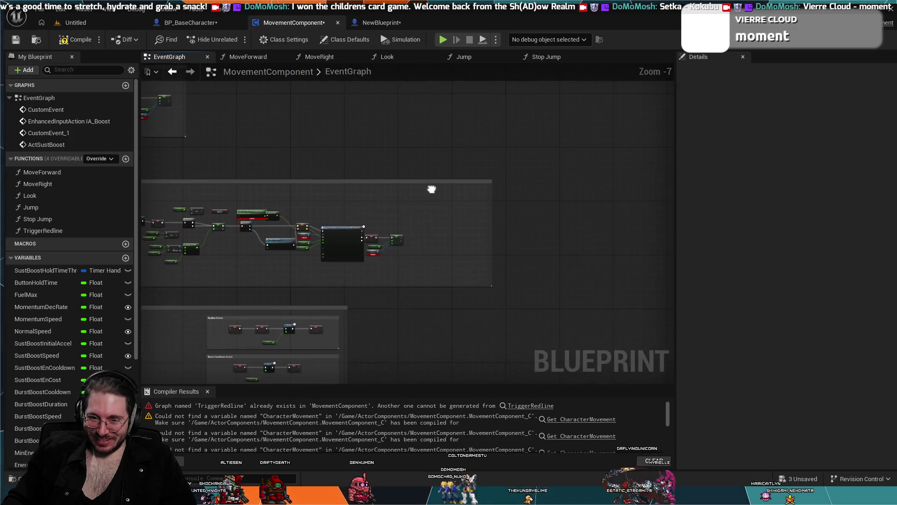
{"action": "scroll", "coordinate": [454, 285], "scroll_direction": "up", "scroll_amount": 7}
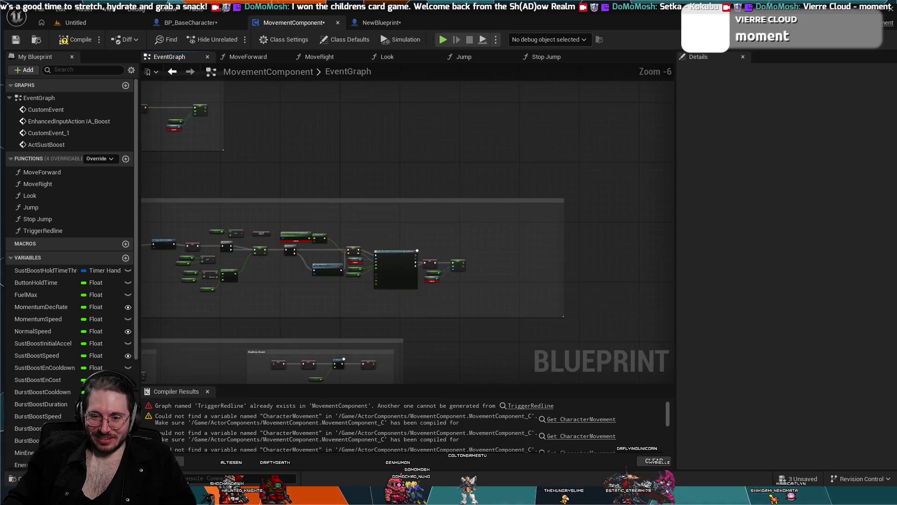
{"action": "mouse_move", "coordinate": [433, 284]}
{"action": "left_mouse_down"}
{"action": "mouse_move", "coordinate": [439, 346]}
{"action": "mouse_move", "coordinate": [474, 368]}
{"action": "mouse_move", "coordinate": [514, 452]}
{"action": "left_mouse_up"}
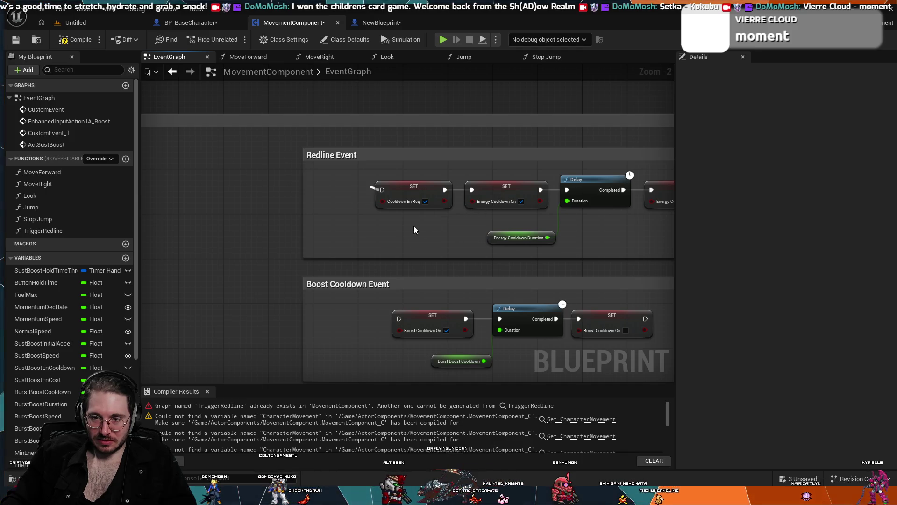
{"action": "key", "text": "ctrl+z"}
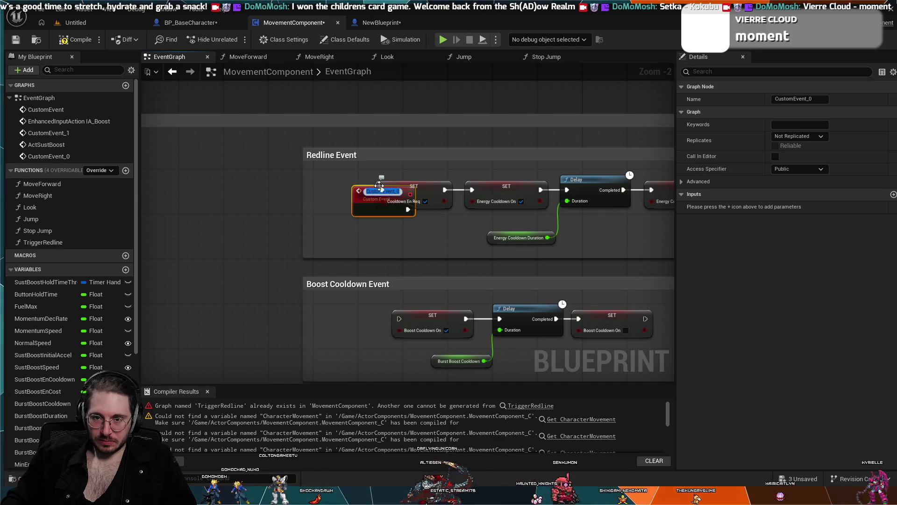
{"action": "key", "text": "ctrl+z"}
{"action": "key", "text": "ctrl+z"}
{"action": "left_click", "coordinate": [360, 189]}
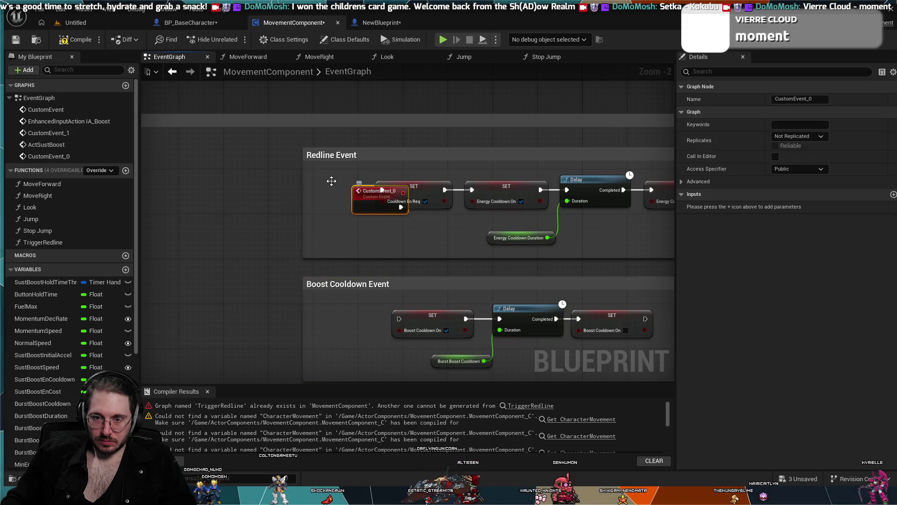
{"action": "mouse_move", "coordinate": [343, 185]}
{"action": "left_mouse_down"}
{"action": "mouse_move", "coordinate": [304, 180]}
{"action": "mouse_move", "coordinate": [311, 173]}
{"action": "left_mouse_up"}
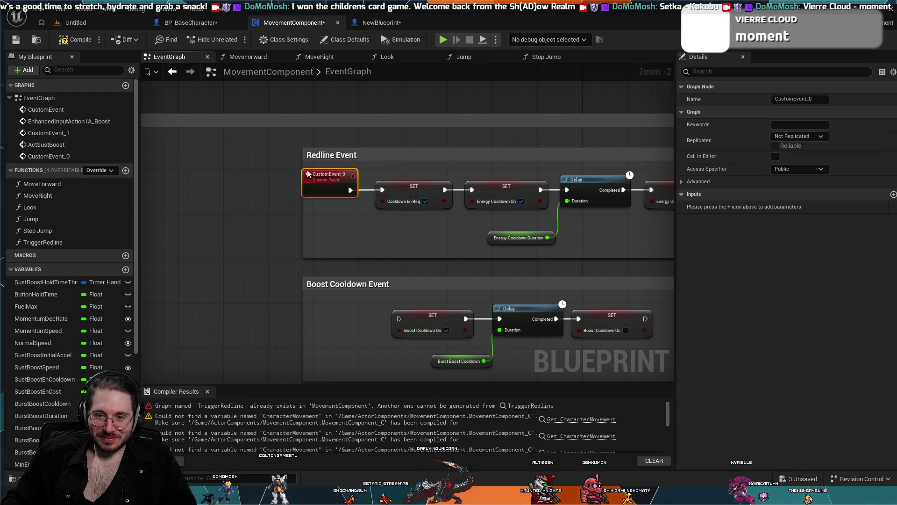
Start renaming the custom event in Details, abandon it, and select the TriggerRedline function.
{"action": "left_click", "coordinate": [793, 99]}
{"action": "double_click", "coordinate": [793, 99]}
{"action": "type", "text": "riggerRedline"}
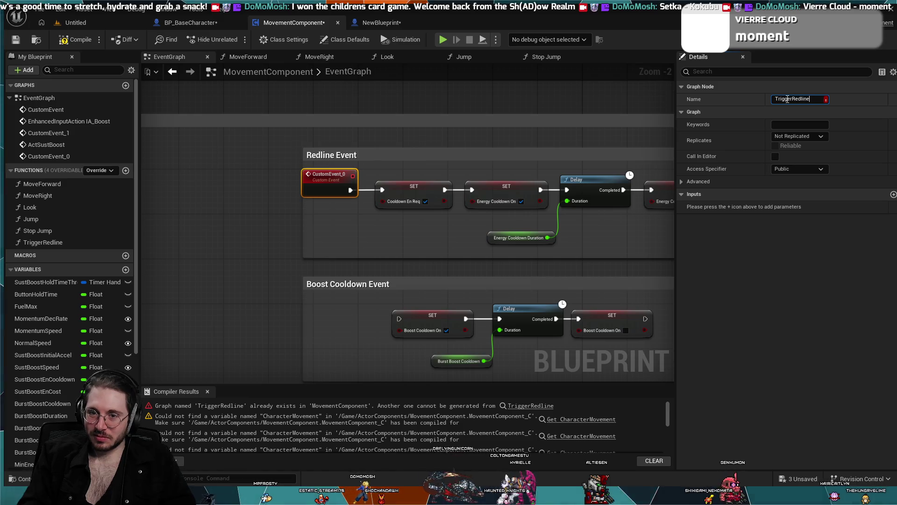
{"action": "key", "text": "Escape"}
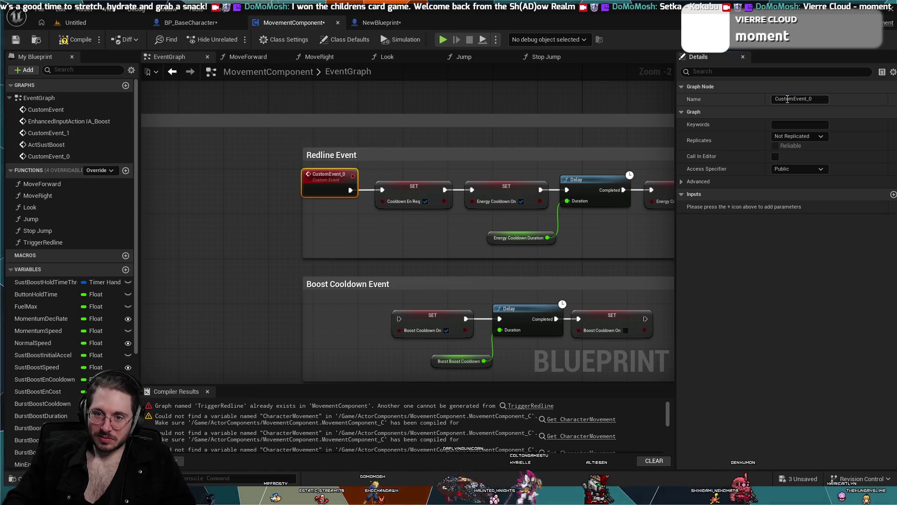
{"action": "left_click", "coordinate": [333, 176]}
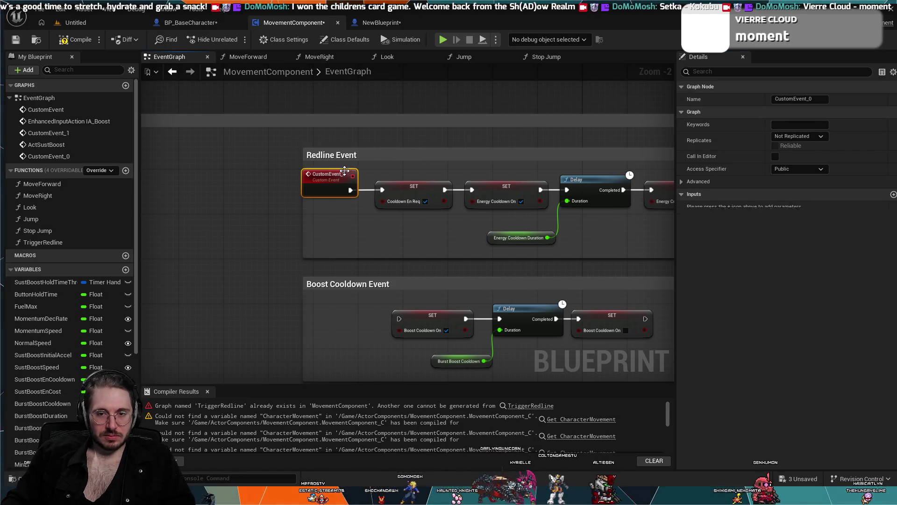
{"action": "scroll", "coordinate": [136, 364], "scroll_direction": "down", "scroll_amount": 5}
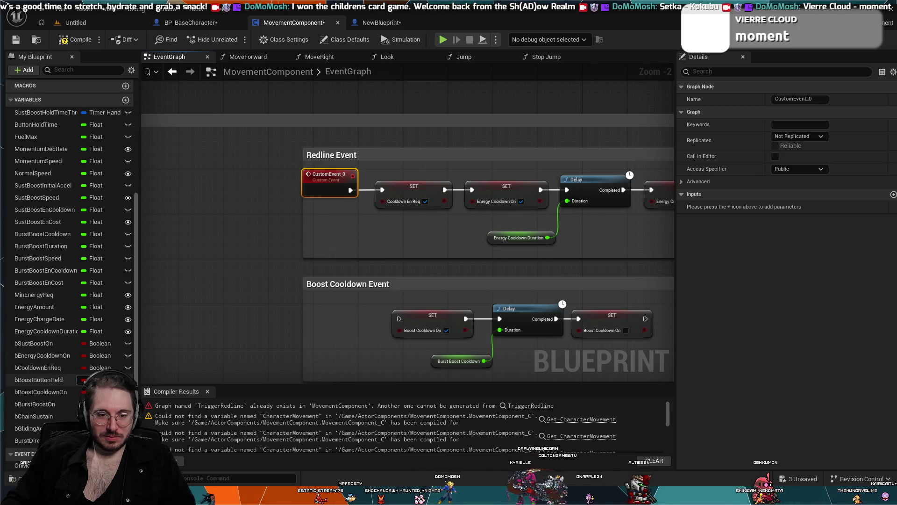
{"action": "scroll", "coordinate": [28, 224], "scroll_direction": "up", "scroll_amount": 5}
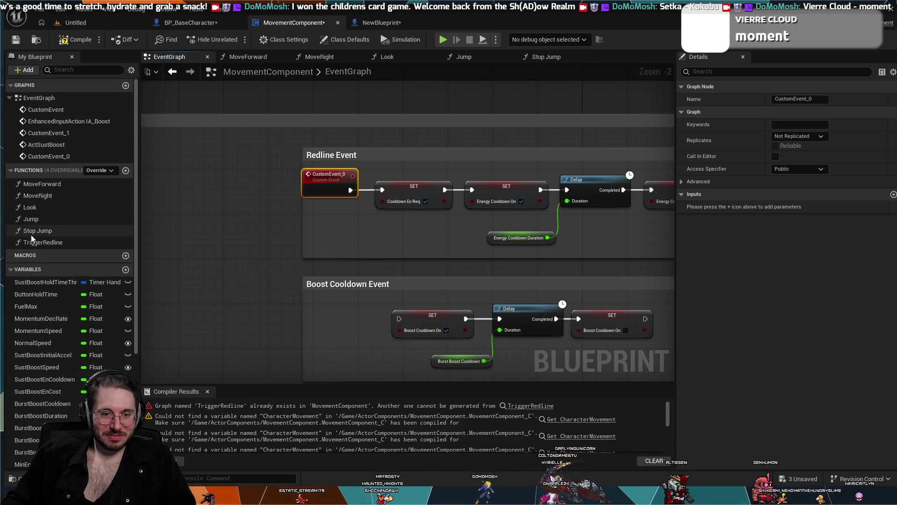
{"action": "left_click", "coordinate": [38, 242]}
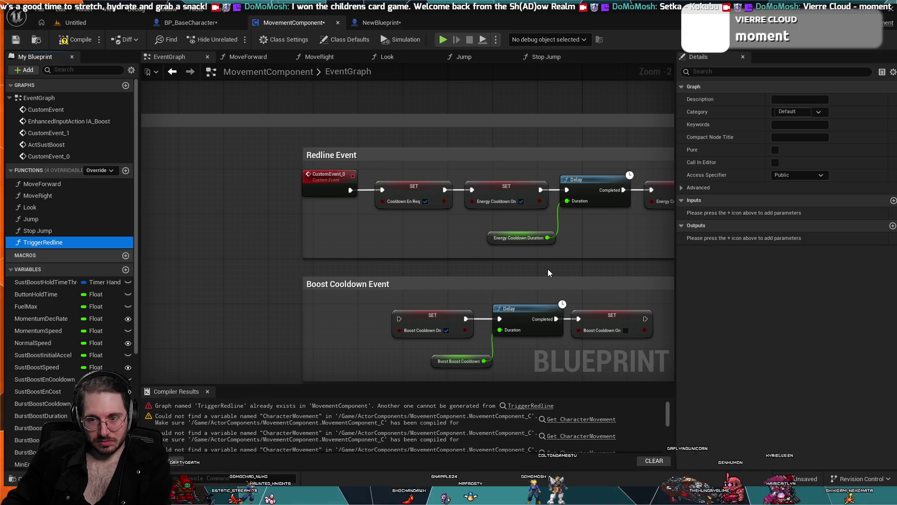
Delete the old TriggerRedline function.
{"action": "key", "text": "Delete"}
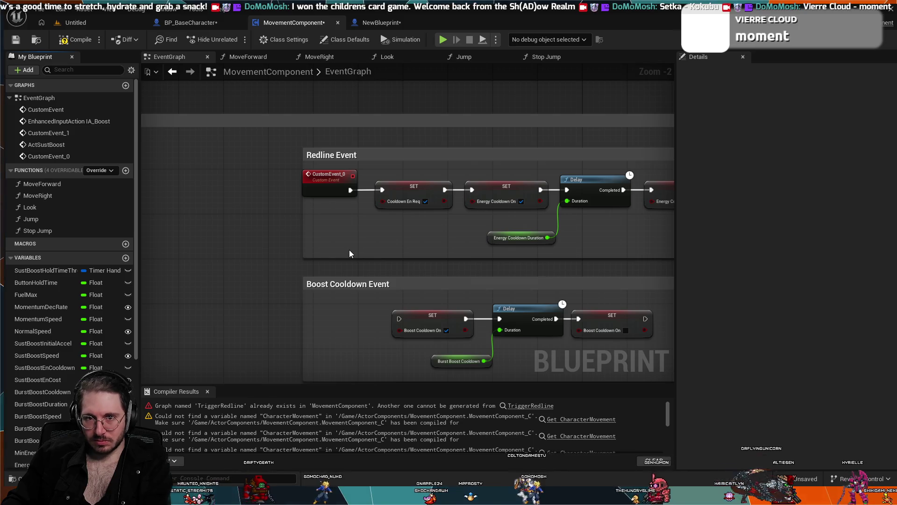
{"action": "scroll", "coordinate": [350, 250], "scroll_direction": "down", "scroll_amount": 4}
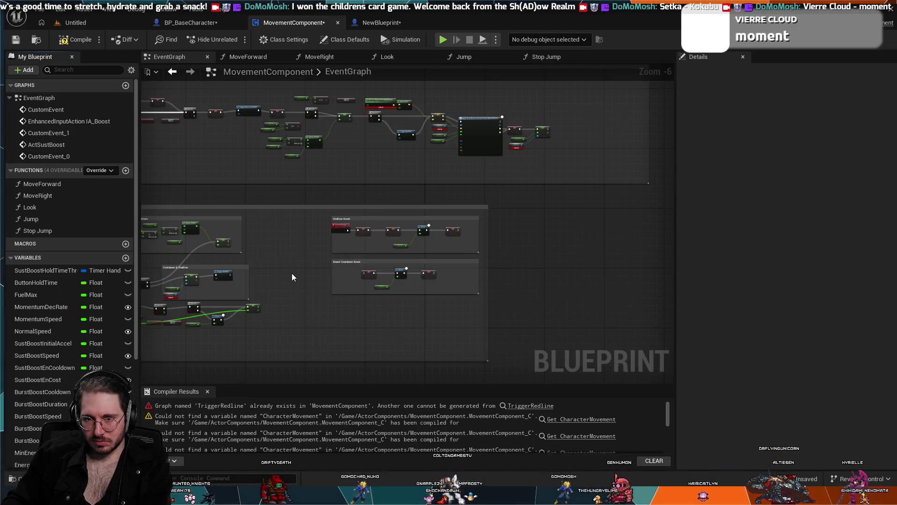
{"action": "scroll", "coordinate": [293, 277], "scroll_direction": "up", "scroll_amount": 3}
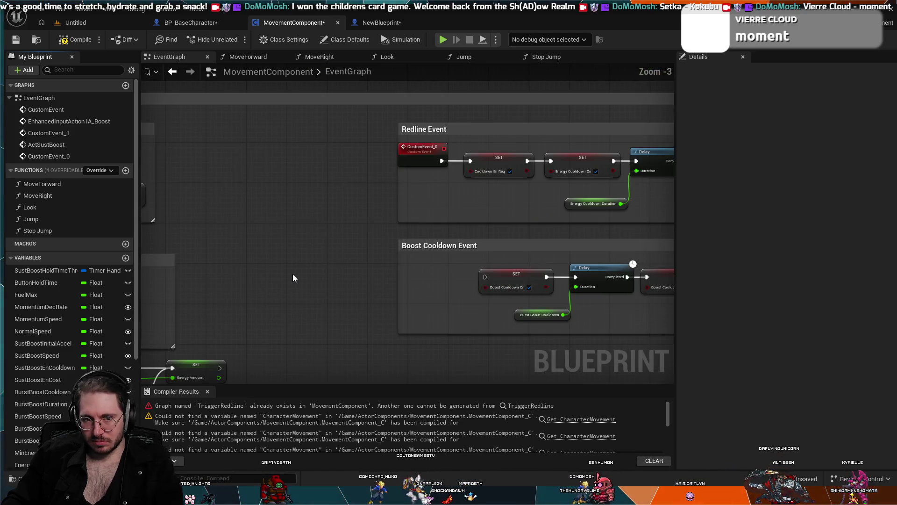
Rename the Redline custom event to TriggerRedline.
{"action": "left_click", "coordinate": [424, 149]}
{"action": "left_click", "coordinate": [784, 98]}
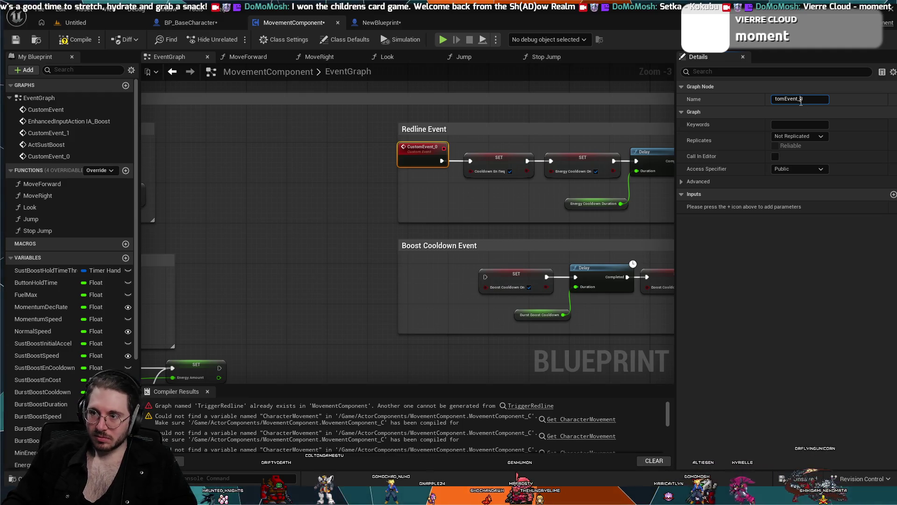
{"action": "key", "text": "ctrl+a"}
{"action": "type", "text": "Tr"}
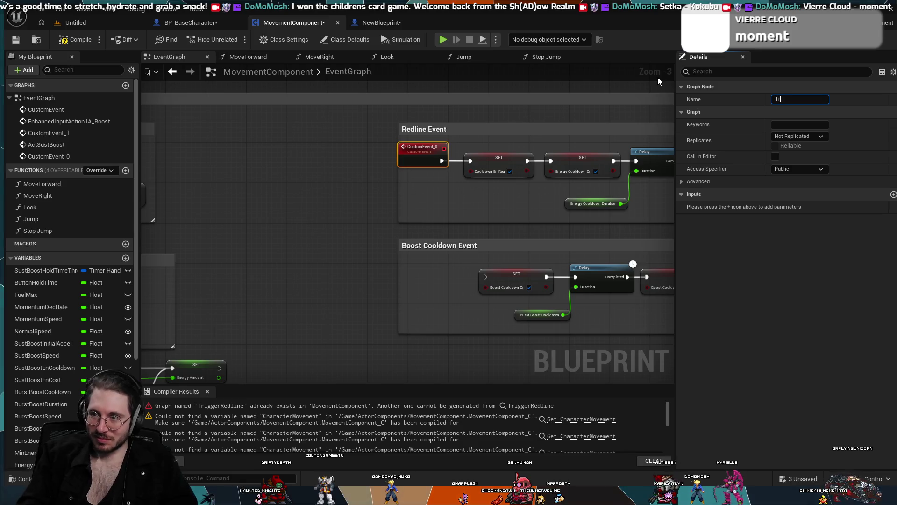
{"action": "type", "text": "iggerDead"}
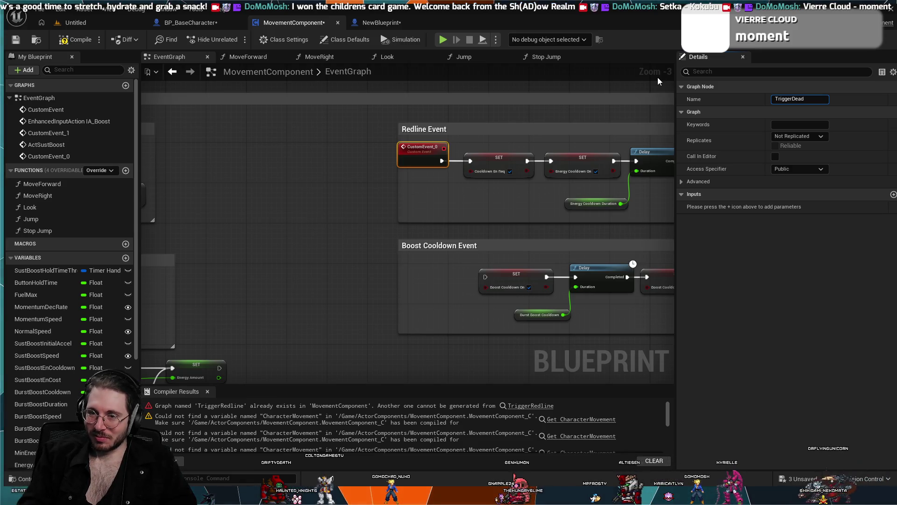
{"action": "key", "text": "BackSpace"}
{"action": "key", "text": "BackSpace"}
{"action": "key", "text": "BackSpace"}
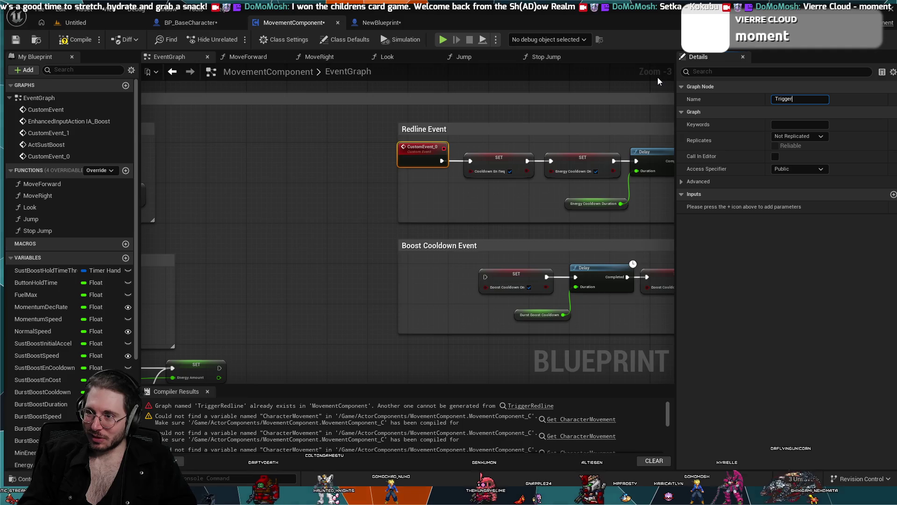
{"action": "type", "text": "Redline"}
{"action": "key", "text": "Return"}
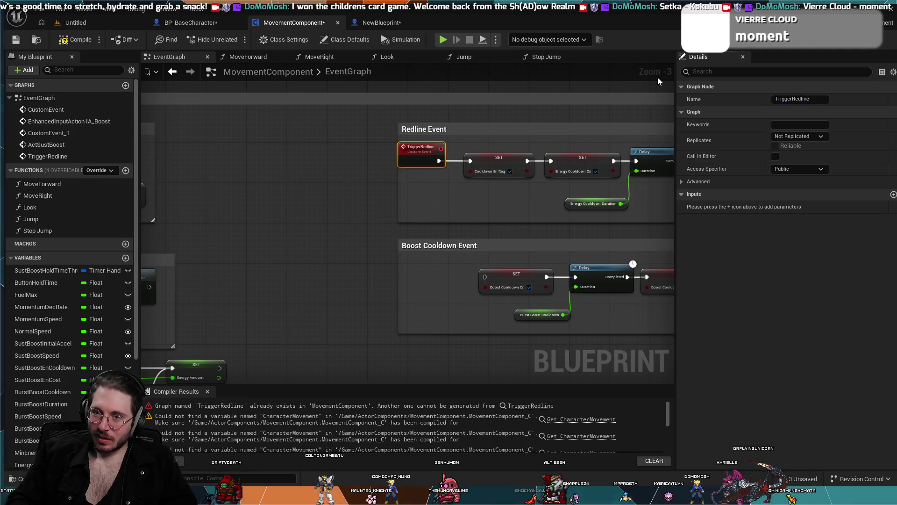
{"action": "mouse_move", "coordinate": [246, 234]}
{"action": "left_mouse_down"}
{"action": "mouse_move", "coordinate": [480, 206]}
{"action": "mouse_move", "coordinate": [431, 242]}
{"action": "mouse_move", "coordinate": [380, 261]}
{"action": "left_mouse_up"}
{"action": "mouse_move", "coordinate": [570, 150]}
{"action": "left_mouse_down"}
{"action": "mouse_move", "coordinate": [406, 220]}
{"action": "mouse_move", "coordinate": [471, 173]}
{"action": "left_mouse_up"}
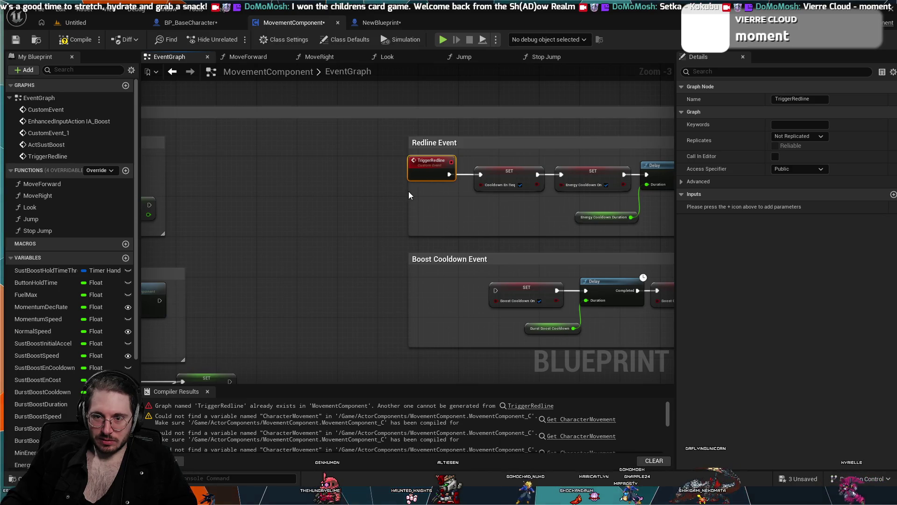
Widen the Redline and Boost Cooldown event boxes leftward and compile.
{"action": "left_click_drag", "start_coordinate": [409, 189], "coordinate": [393, 189]}
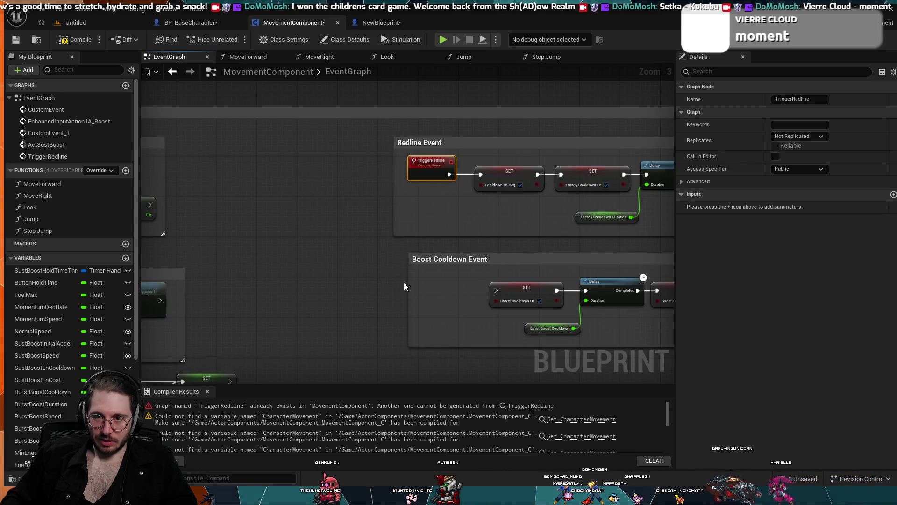
{"action": "left_click_drag", "start_coordinate": [409, 284], "coordinate": [394, 282]}
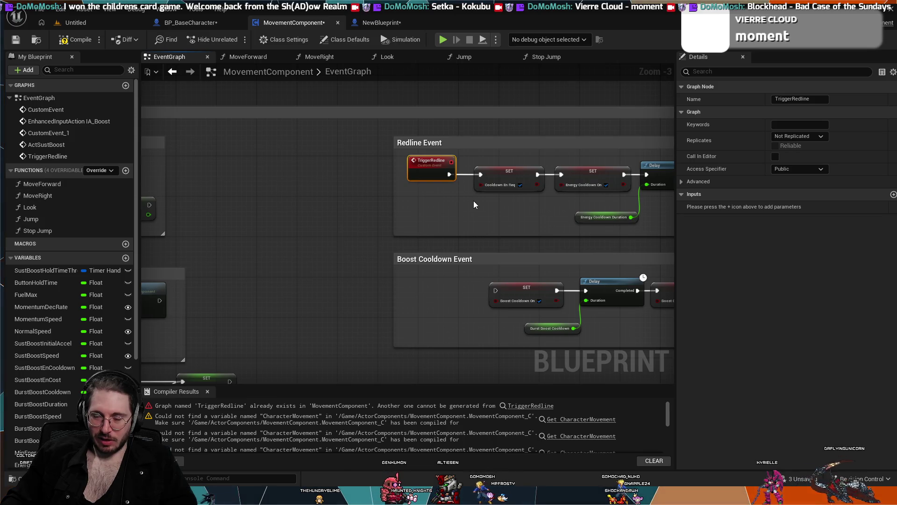
{"action": "left_click", "coordinate": [485, 212]}
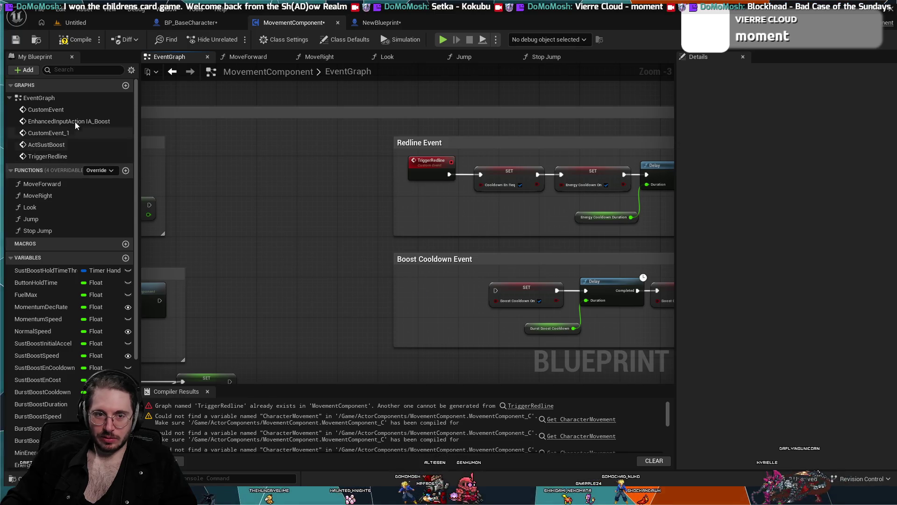
{"action": "left_click", "coordinate": [74, 40]}
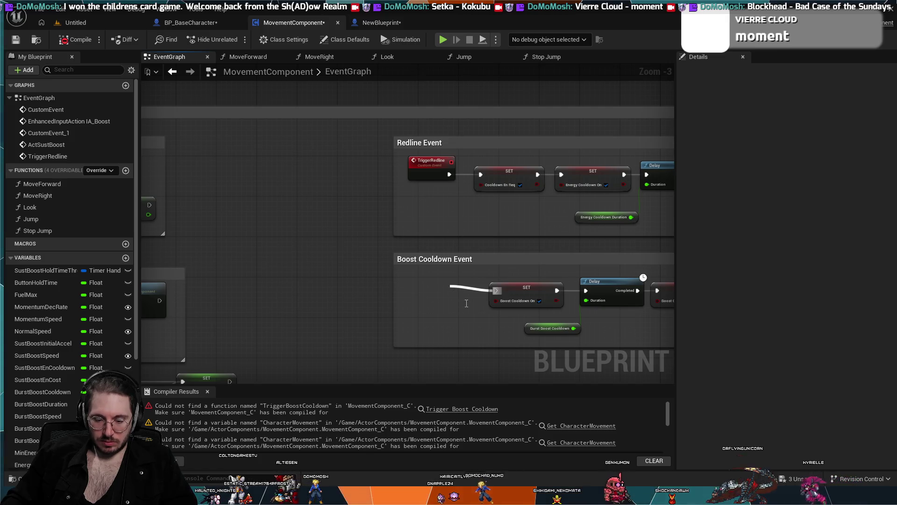
Add a TriggerBoostCooldown custom event feeding the Boost Cooldown SET node.
{"action": "left_click", "coordinate": [490, 327]}
{"action": "type", "text": "Tr"}
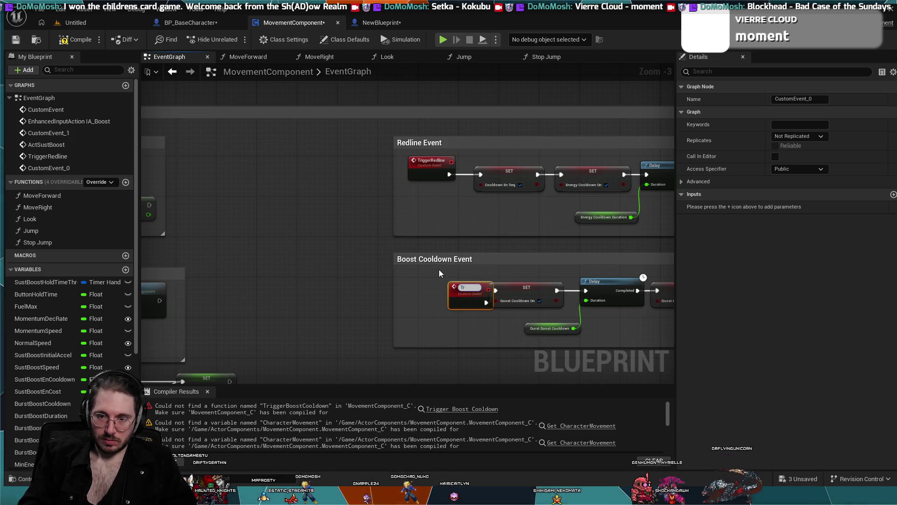
{"action": "type", "text": "iggerBoostCooldown"}
{"action": "key", "text": "Return"}
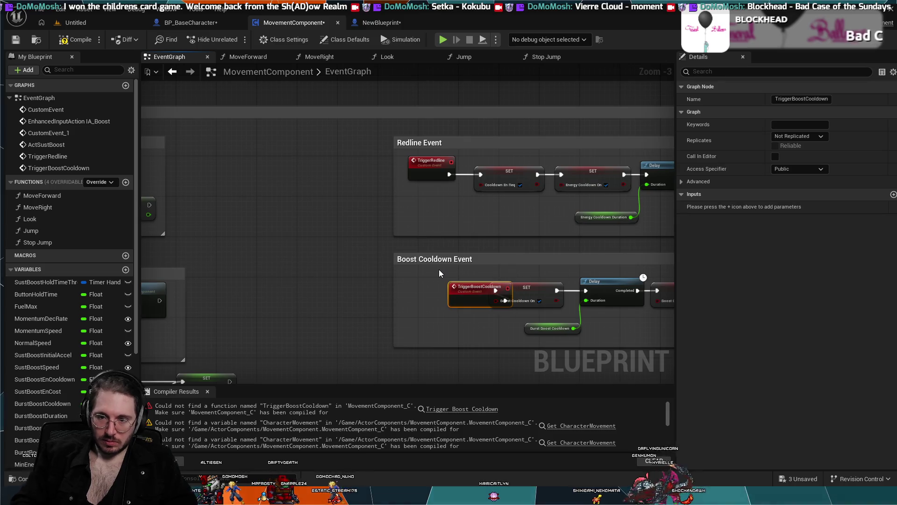
{"action": "left_click_drag", "start_coordinate": [472, 287], "coordinate": [428, 278]}
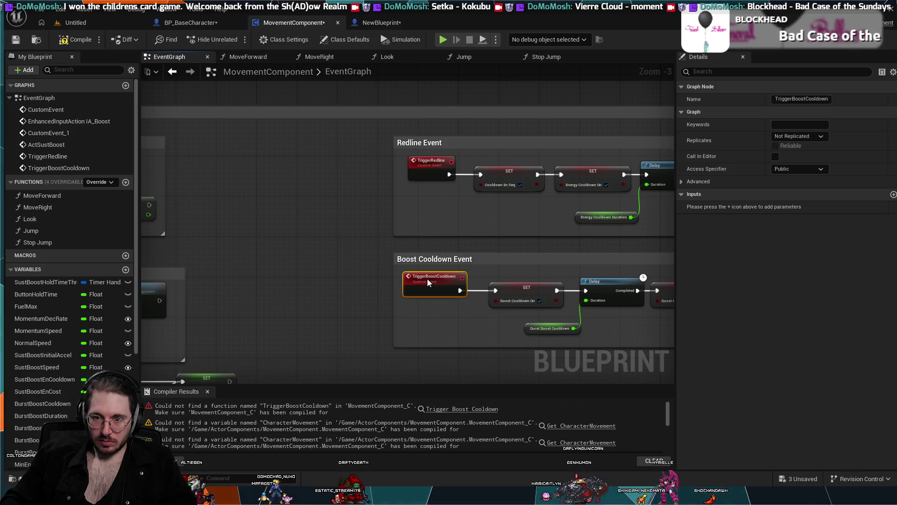
{"action": "left_click", "coordinate": [433, 324]}
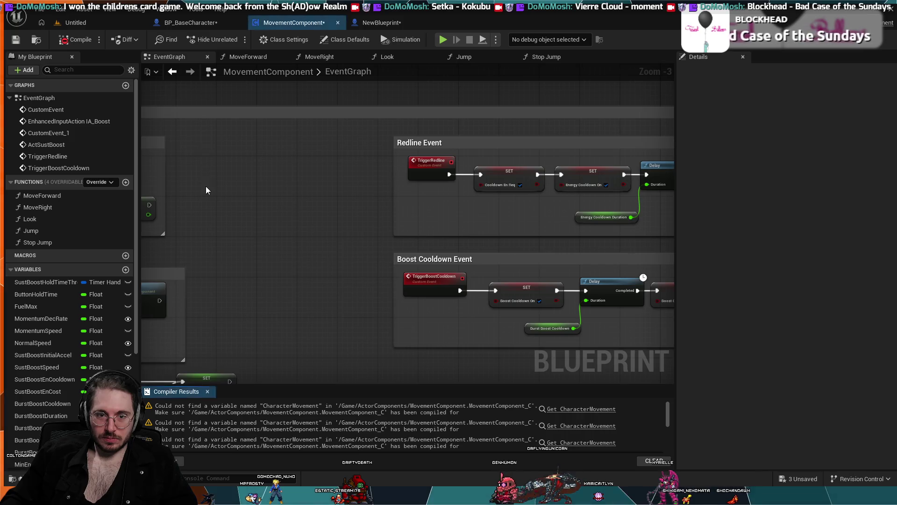
Pan and zoom across the MovementComponent graph to bring the boost node network into view.
{"action": "scroll", "coordinate": [205, 182], "scroll_direction": "down", "scroll_amount": 2}
{"action": "scroll", "coordinate": [315, 241], "scroll_direction": "up", "scroll_amount": 4}
{"action": "mouse_move", "coordinate": [316, 242]}
{"action": "left_mouse_down"}
{"action": "mouse_move", "coordinate": [533, 212]}
{"action": "mouse_move", "coordinate": [414, 257]}
{"action": "left_mouse_up"}
{"action": "scroll", "coordinate": [392, 230], "scroll_direction": "down", "scroll_amount": 4}
{"action": "scroll", "coordinate": [533, 213], "scroll_direction": "down", "scroll_amount": 2}
{"action": "scroll", "coordinate": [414, 257], "scroll_direction": "up", "scroll_amount": 2}
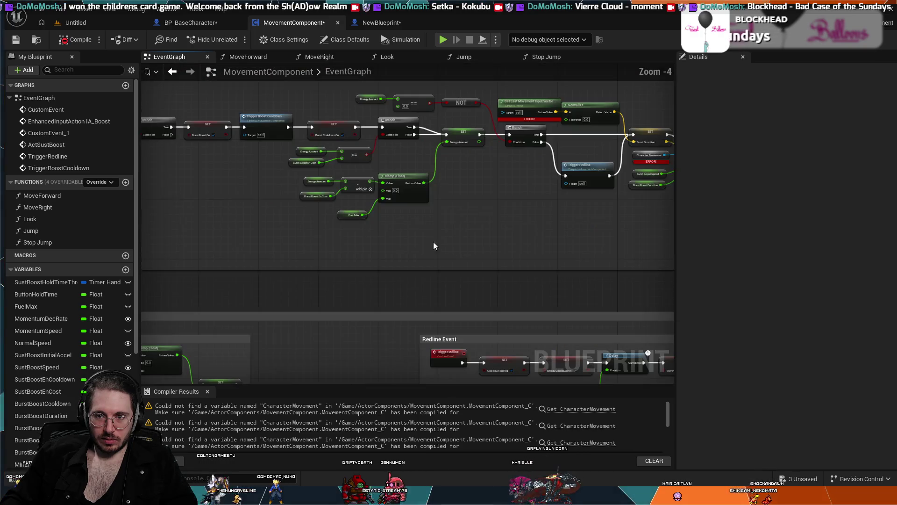
{"action": "mouse_move", "coordinate": [365, 231]}
{"action": "left_mouse_down"}
{"action": "mouse_move", "coordinate": [308, 235]}
{"action": "mouse_move", "coordinate": [342, 243]}
{"action": "mouse_move", "coordinate": [345, 201]}
{"action": "left_mouse_up"}
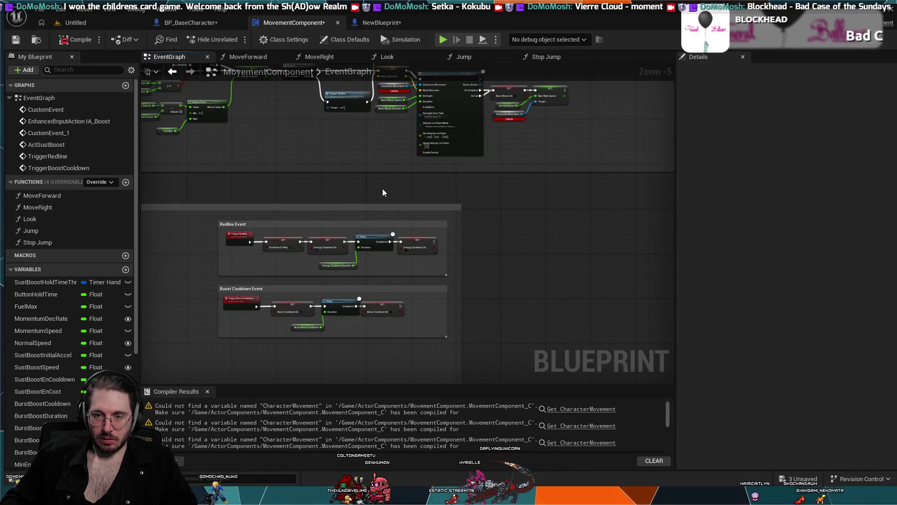
Inspect the Apply Root Motion node and Fuel/Energy System group, then view NewBlueprint's event graph.
{"action": "scroll", "coordinate": [382, 189], "scroll_direction": "up", "scroll_amount": 4}
{"action": "mouse_move", "coordinate": [401, 293]}
{"action": "left_mouse_down"}
{"action": "mouse_move", "coordinate": [381, 327]}
{"action": "mouse_move", "coordinate": [250, 341]}
{"action": "mouse_move", "coordinate": [300, 328]}
{"action": "mouse_move", "coordinate": [253, 259]}
{"action": "mouse_move", "coordinate": [203, 272]}
{"action": "mouse_move", "coordinate": [332, 297]}
{"action": "left_mouse_up"}
{"action": "scroll", "coordinate": [332, 296], "scroll_direction": "down", "scroll_amount": 1}
{"action": "scroll", "coordinate": [367, 278], "scroll_direction": "up", "scroll_amount": 2}
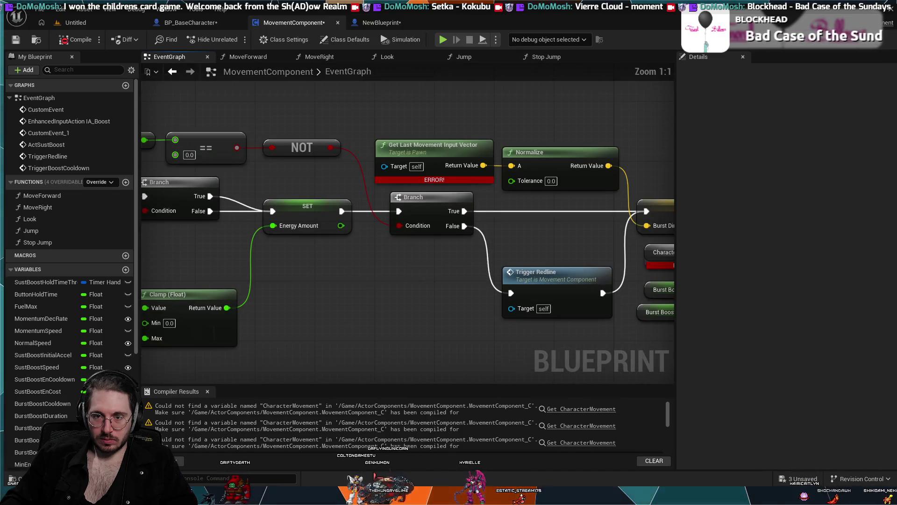
{"action": "scroll", "coordinate": [354, 139], "scroll_direction": "down", "scroll_amount": 6}
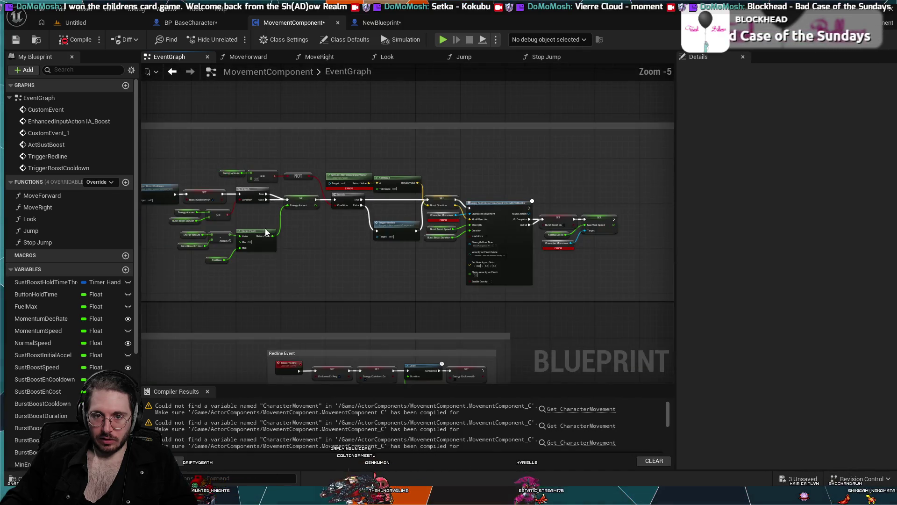
{"action": "left_click_drag", "start_coordinate": [346, 254], "coordinate": [441, 206]}
{"action": "scroll", "coordinate": [440, 206], "scroll_direction": "down", "scroll_amount": 1}
{"action": "left_click", "coordinate": [381, 22]}
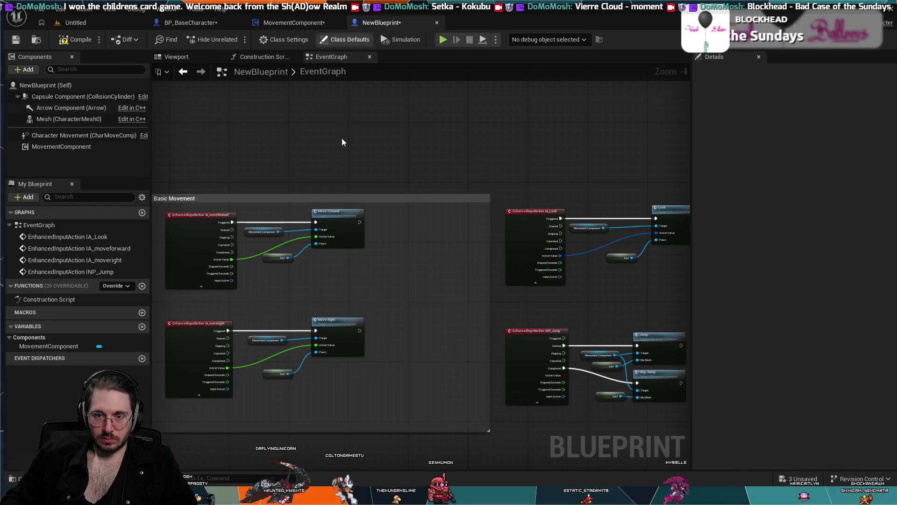
Compare the MovementComponent graph with NewBlueprint's event graph.
{"action": "scroll", "coordinate": [335, 169], "scroll_direction": "down", "scroll_amount": 3}
{"action": "scroll", "coordinate": [334, 178], "scroll_direction": "up", "scroll_amount": 3}
{"action": "scroll", "coordinate": [333, 179], "scroll_direction": "down", "scroll_amount": 1}
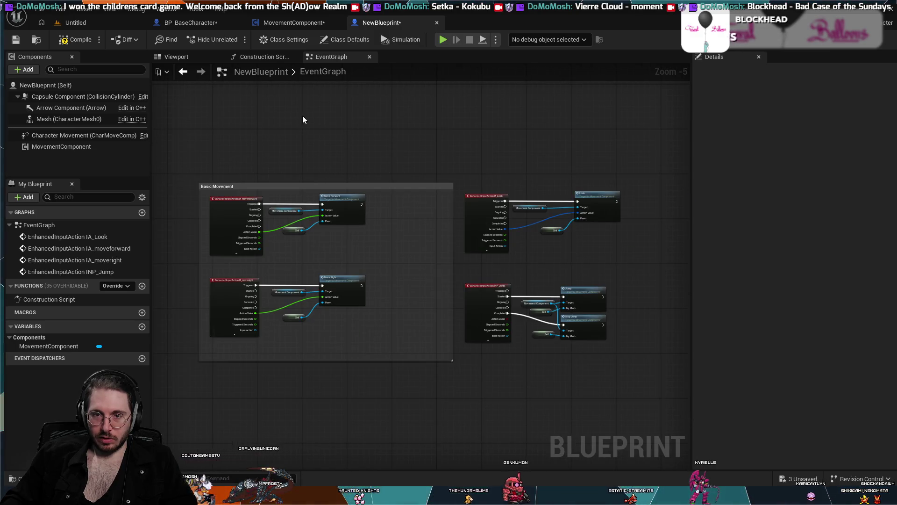
{"action": "left_click", "coordinate": [311, 23]}
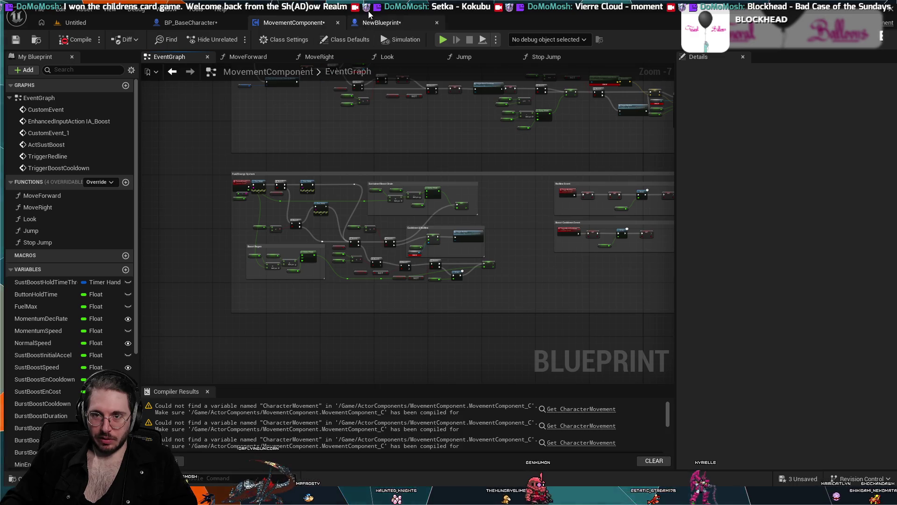
{"action": "left_click", "coordinate": [380, 22]}
Marquee-select the Basic Movement group, then deselect it and reframe its nodes.
{"action": "mouse_move", "coordinate": [209, 149]}
{"action": "left_mouse_down"}
{"action": "mouse_move", "coordinate": [327, 167]}
{"action": "mouse_move", "coordinate": [584, 358]}
{"action": "mouse_move", "coordinate": [623, 369]}
{"action": "left_mouse_up"}
{"action": "left_click", "coordinate": [375, 164]}
{"action": "scroll", "coordinate": [374, 164], "scroll_direction": "up", "scroll_amount": 2}
{"action": "scroll", "coordinate": [375, 164], "scroll_direction": "down", "scroll_amount": 1}
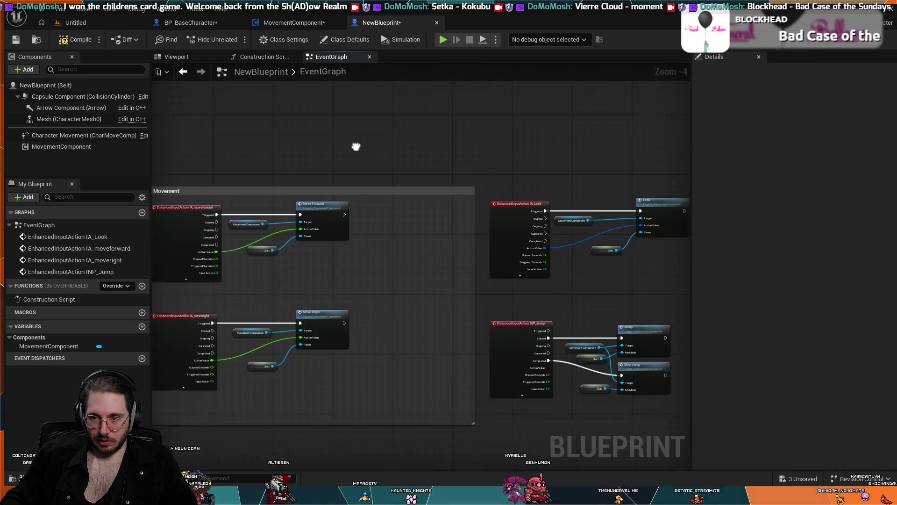
{"action": "mouse_move", "coordinate": [592, 279]}
{"action": "left_mouse_down"}
{"action": "mouse_move", "coordinate": [595, 263]}
{"action": "mouse_move", "coordinate": [655, 251]}
{"action": "left_mouse_up"}
{"action": "scroll", "coordinate": [459, 215], "scroll_direction": "up", "scroll_amount": 1}
{"action": "scroll", "coordinate": [434, 225], "scroll_direction": "down", "scroll_amount": 1}
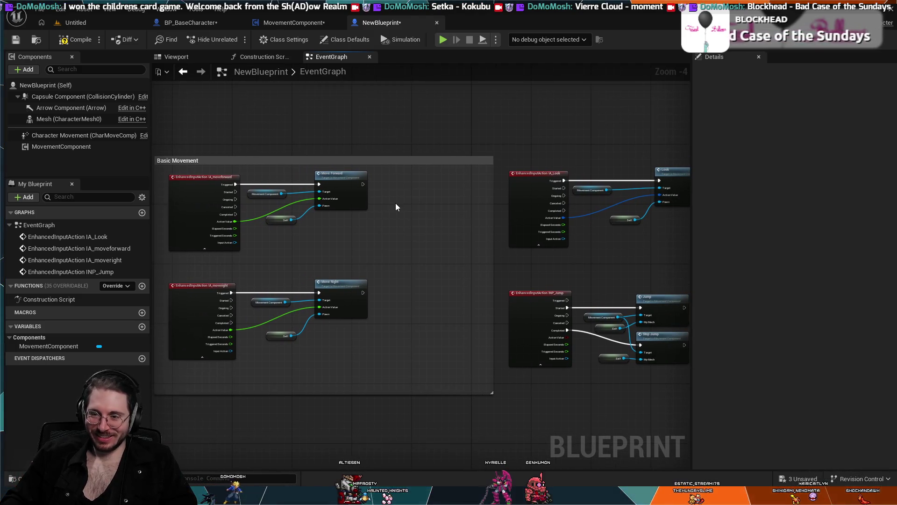
{"action": "scroll", "coordinate": [396, 203], "scroll_direction": "down", "scroll_amount": 1}
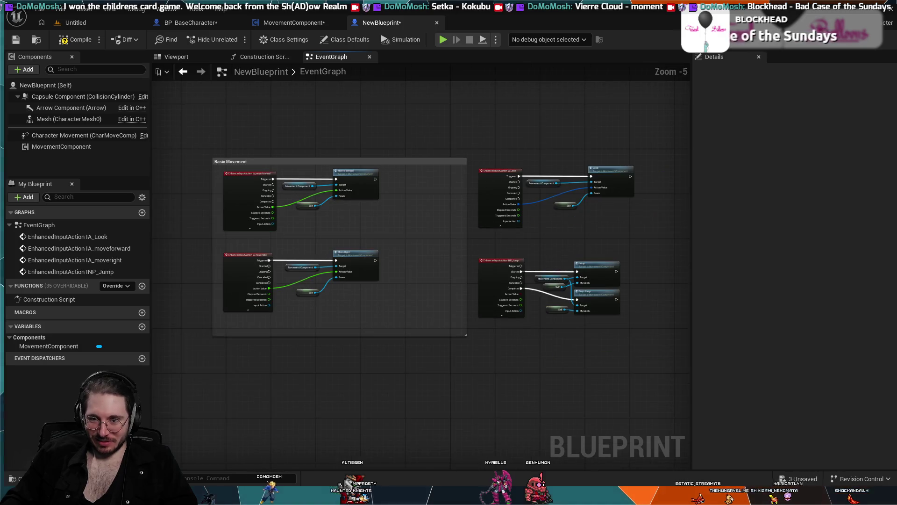
{"action": "left_click_drag", "start_coordinate": [397, 138], "coordinate": [410, 165]}
{"action": "scroll", "coordinate": [411, 164], "scroll_direction": "up", "scroll_amount": 1}
Check the MovementComponent graph again, then review NewBlueprint's Basic Movement nodes.
{"action": "left_click", "coordinate": [294, 23]}
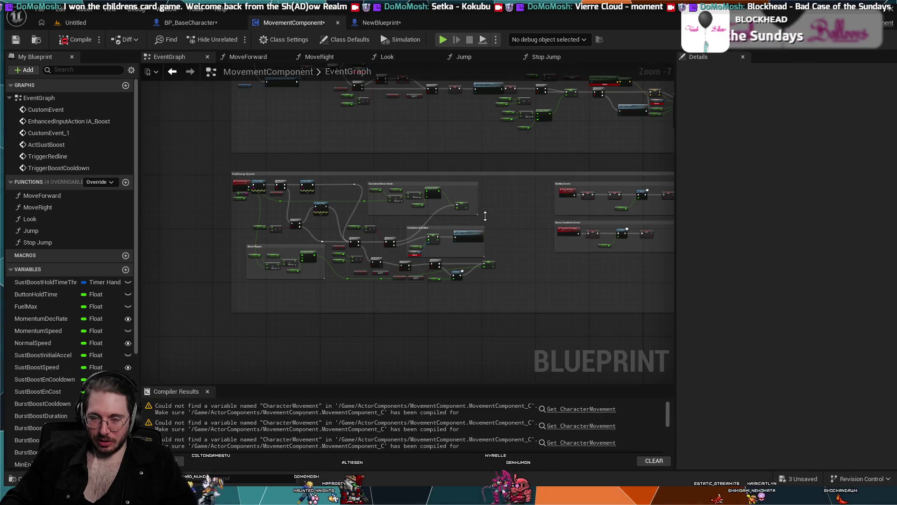
{"action": "left_click", "coordinate": [381, 22]}
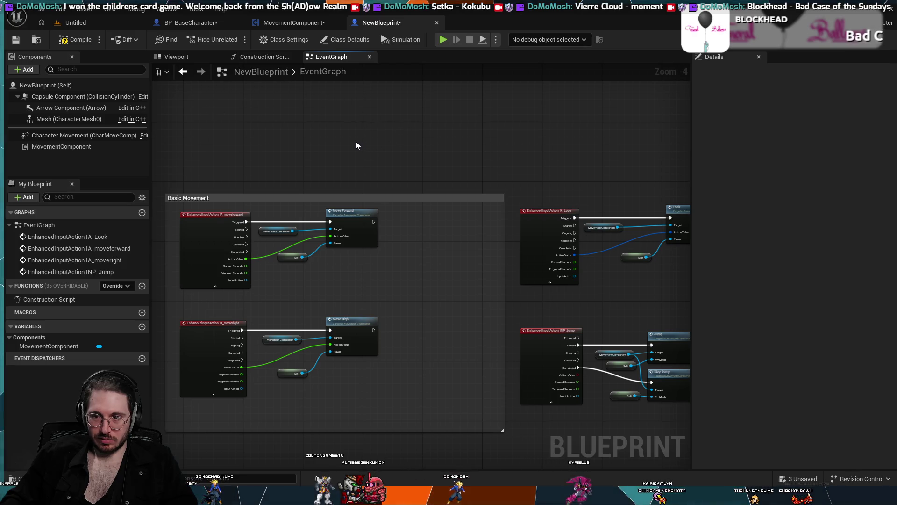
{"action": "scroll", "coordinate": [430, 157], "scroll_direction": "down", "scroll_amount": 2}
{"action": "scroll", "coordinate": [421, 149], "scroll_direction": "up", "scroll_amount": 1}
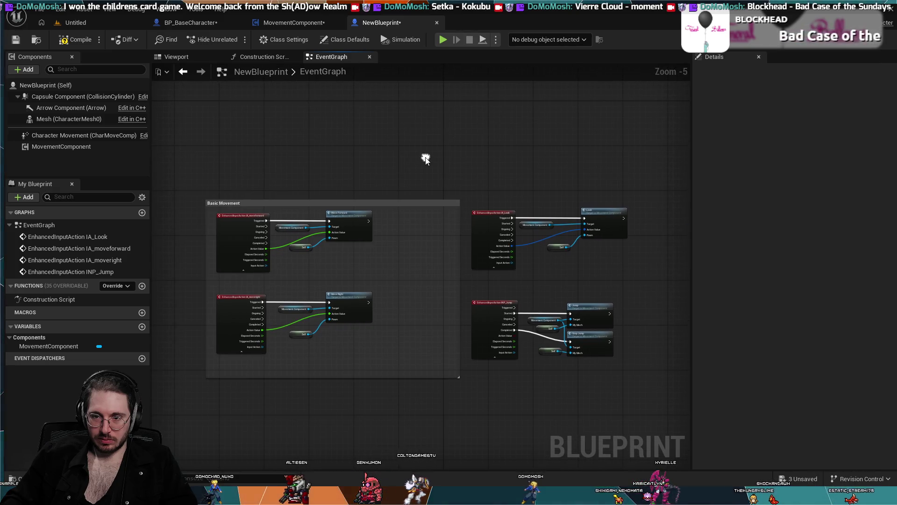
{"action": "scroll", "coordinate": [425, 157], "scroll_direction": "up", "scroll_amount": 1}
{"action": "scroll", "coordinate": [425, 157], "scroll_direction": "down", "scroll_amount": 1}
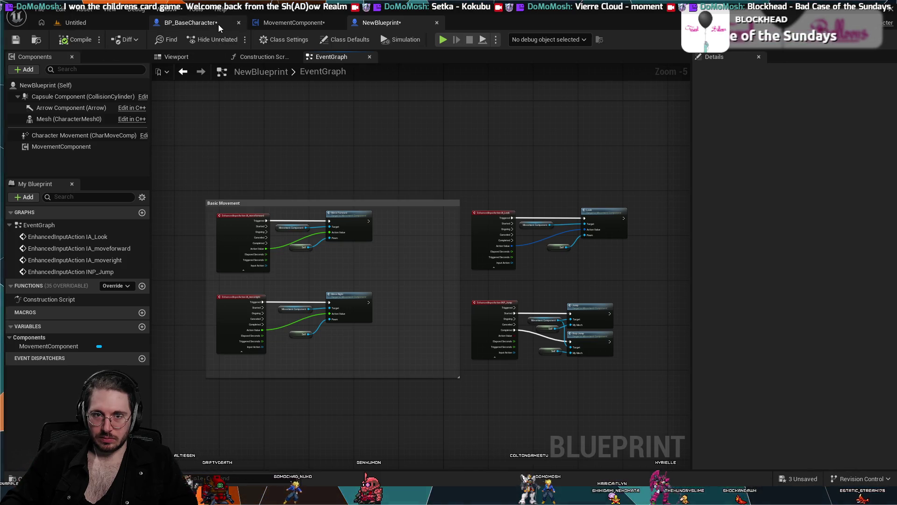
Return to the MovementComponent graph and zoom into the Cooldown & Redline group.
{"action": "left_click", "coordinate": [295, 23]}
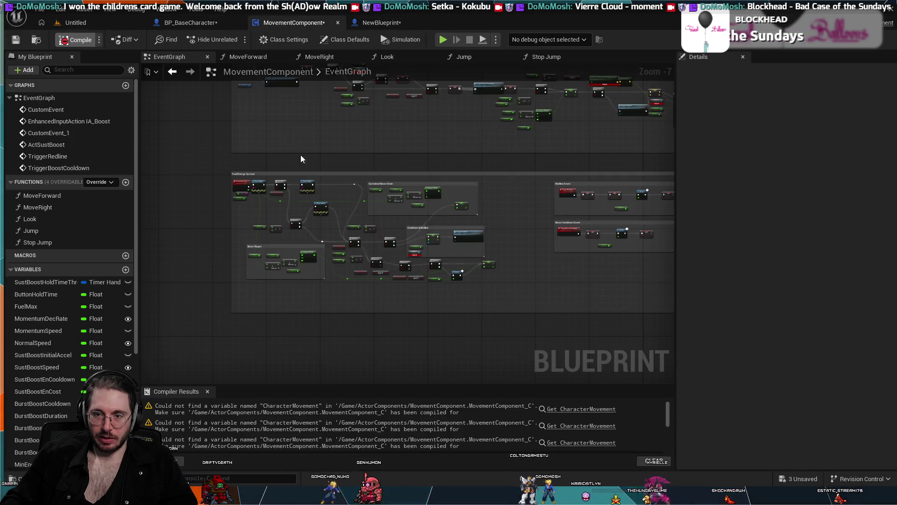
{"action": "scroll", "coordinate": [357, 215], "scroll_direction": "up", "scroll_amount": 4}
{"action": "scroll", "coordinate": [457, 274], "scroll_direction": "up", "scroll_amount": 3}
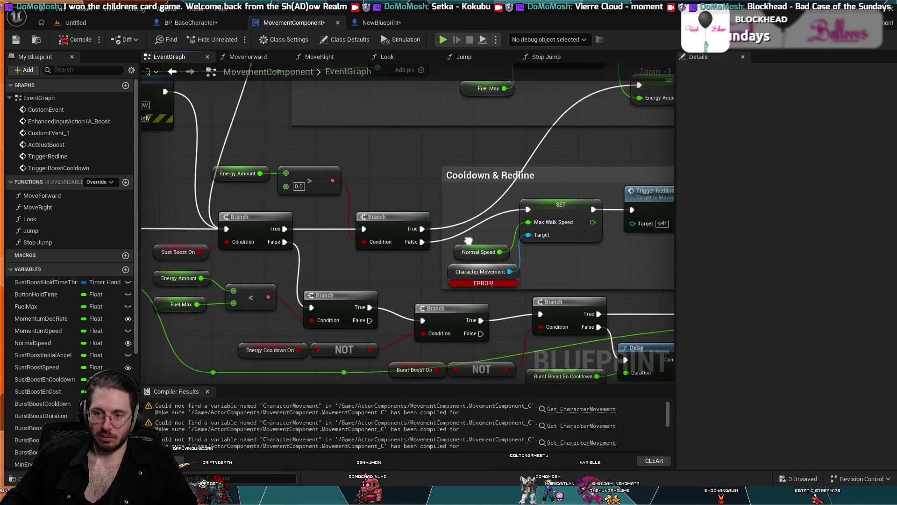
{"action": "scroll", "coordinate": [422, 232], "scroll_direction": "down", "scroll_amount": 2}
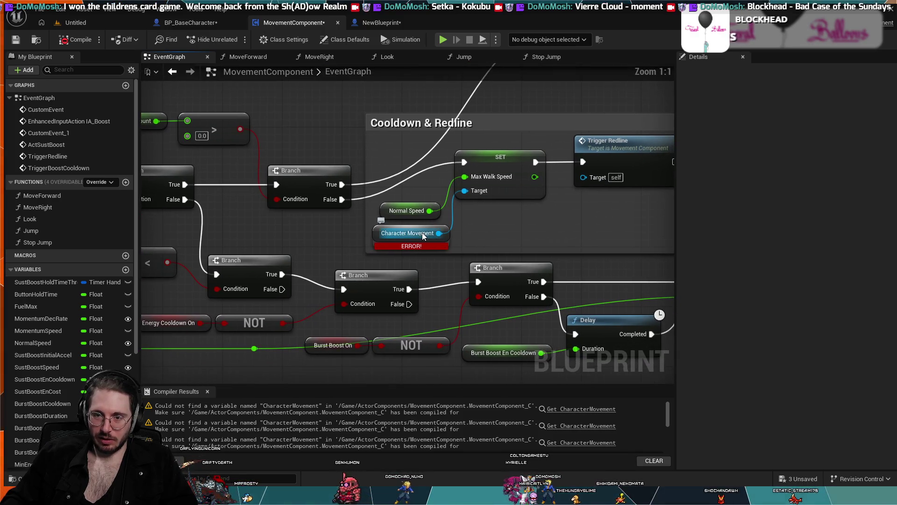
Zoom out and pan across the Redline, Boost Cooldown, Fuel/Energy and Burst Boost groups.
{"action": "scroll", "coordinate": [490, 241], "scroll_direction": "down", "scroll_amount": 1}
{"action": "scroll", "coordinate": [498, 237], "scroll_direction": "down", "scroll_amount": 1}
{"action": "mouse_move", "coordinate": [498, 237]}
{"action": "left_mouse_down"}
{"action": "mouse_move", "coordinate": [421, 220]}
{"action": "mouse_move", "coordinate": [369, 230]}
{"action": "left_mouse_up"}
{"action": "scroll", "coordinate": [391, 235], "scroll_direction": "down", "scroll_amount": 3}
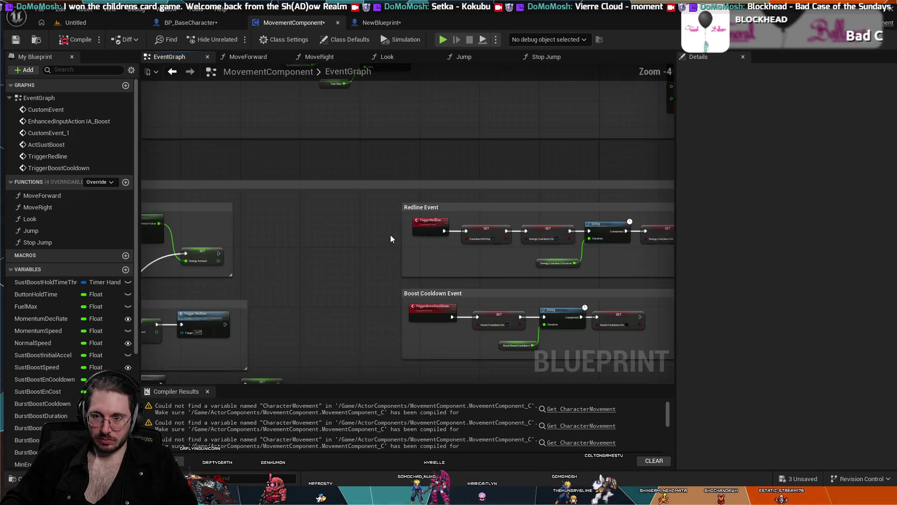
{"action": "scroll", "coordinate": [390, 239], "scroll_direction": "up", "scroll_amount": 3}
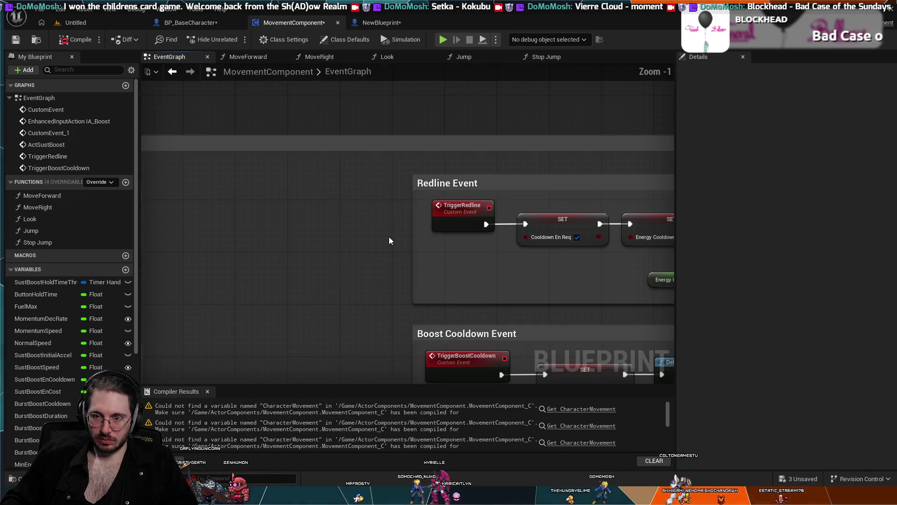
{"action": "scroll", "coordinate": [373, 241], "scroll_direction": "down", "scroll_amount": 3}
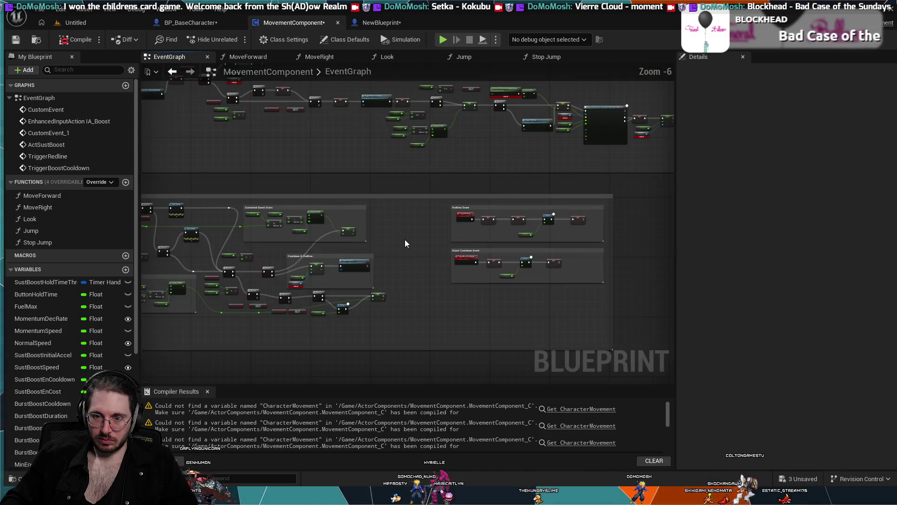
{"action": "left_click_drag", "start_coordinate": [335, 265], "coordinate": [397, 229]}
{"action": "scroll", "coordinate": [380, 258], "scroll_direction": "down", "scroll_amount": 1}
{"action": "mouse_move", "coordinate": [380, 258]}
{"action": "left_mouse_down"}
{"action": "mouse_move", "coordinate": [383, 393]}
{"action": "mouse_move", "coordinate": [380, 223]}
{"action": "mouse_move", "coordinate": [397, 223]}
{"action": "left_mouse_up"}
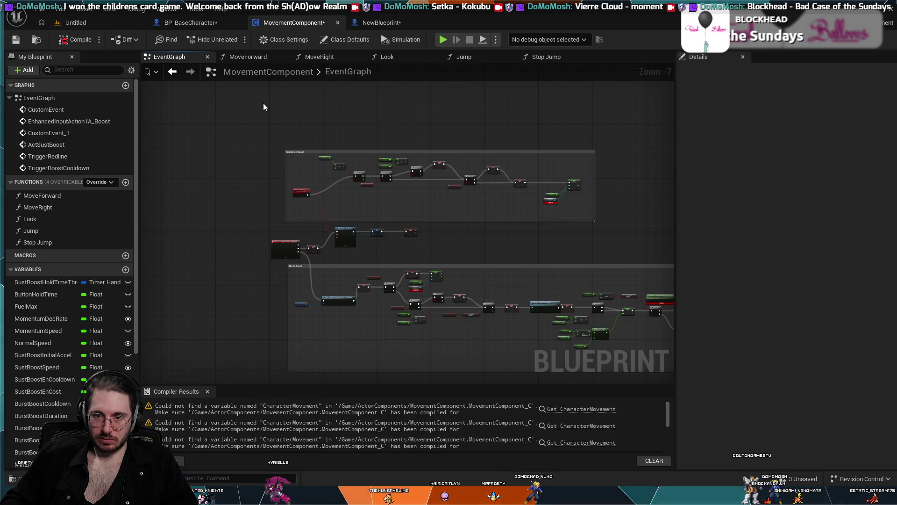
{"action": "scroll", "coordinate": [262, 102], "scroll_direction": "down", "scroll_amount": 3}
{"action": "scroll", "coordinate": [375, 181], "scroll_direction": "down", "scroll_amount": 1}
{"action": "mouse_move", "coordinate": [374, 181]}
{"action": "left_mouse_down"}
{"action": "mouse_move", "coordinate": [395, 195]}
{"action": "mouse_move", "coordinate": [374, 173]}
{"action": "left_mouse_up"}
Marquee-select all the boost, fuel and cooldown node groups and remove them.
{"action": "mouse_move", "coordinate": [623, 123]}
{"action": "left_mouse_down"}
{"action": "mouse_move", "coordinate": [554, 215]}
{"action": "mouse_move", "coordinate": [379, 335]}
{"action": "mouse_move", "coordinate": [262, 345]}
{"action": "mouse_move", "coordinate": [232, 333]}
{"action": "left_mouse_up"}
{"action": "scroll", "coordinate": [231, 333], "scroll_direction": "up", "scroll_amount": 1}
{"action": "scroll", "coordinate": [296, 166], "scroll_direction": "up", "scroll_amount": 1}
{"action": "mouse_move", "coordinate": [297, 167]}
{"action": "left_mouse_down"}
{"action": "mouse_move", "coordinate": [202, 170]}
{"action": "mouse_move", "coordinate": [195, 238]}
{"action": "left_mouse_up"}
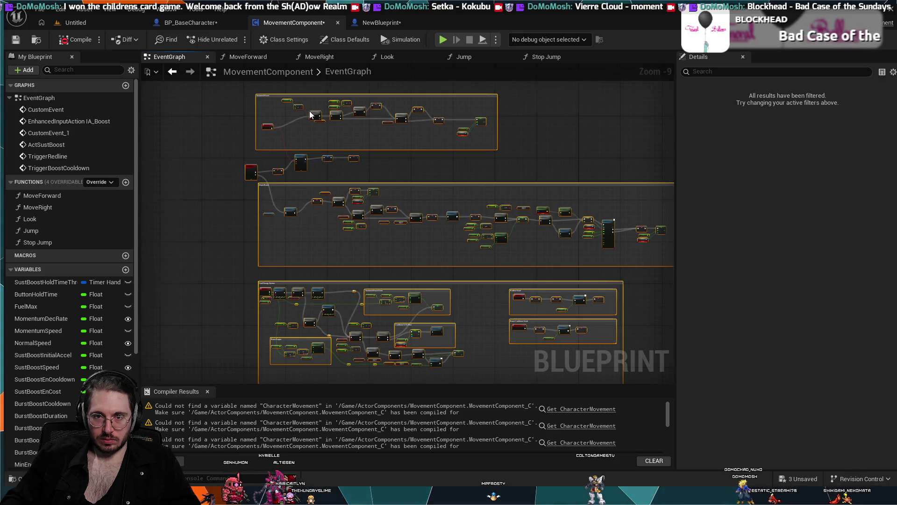
{"action": "scroll", "coordinate": [309, 115], "scroll_direction": "up", "scroll_amount": 4}
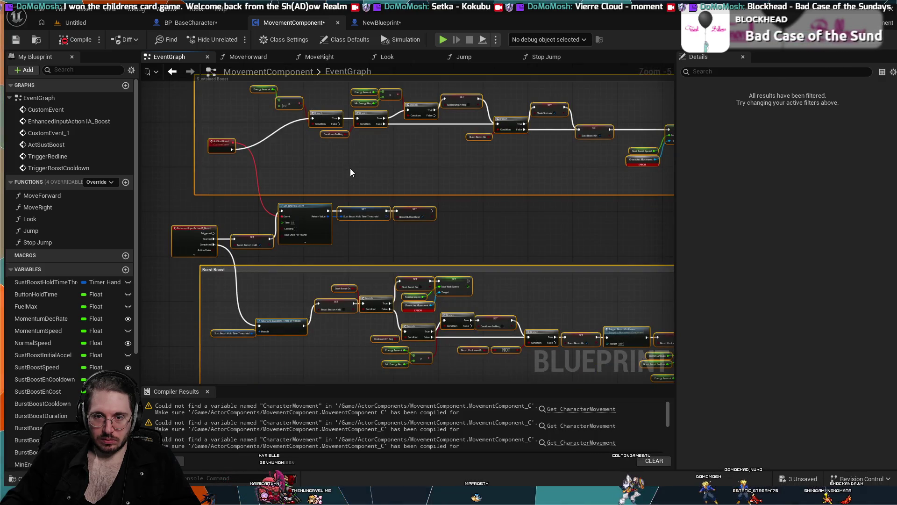
{"action": "key", "text": "ctrl+z"}
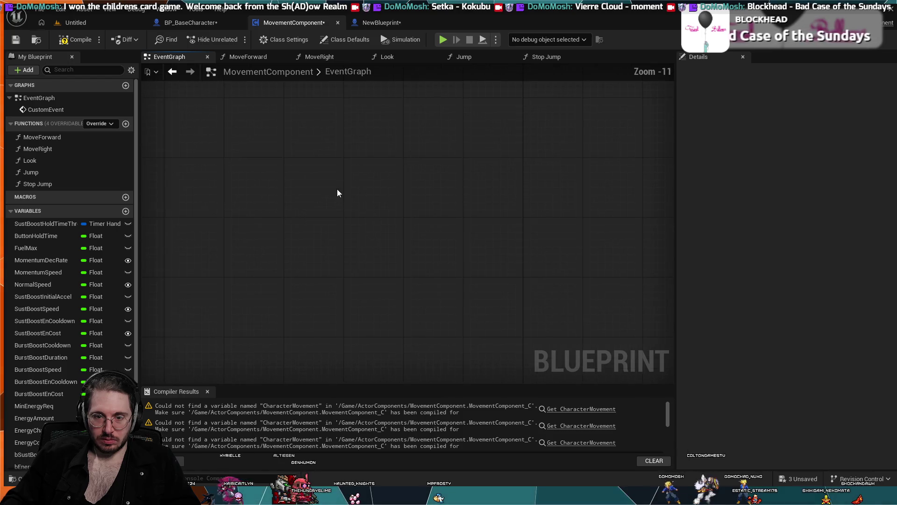
Restore a six-node group, then select and delete both movement-input node groups.
{"action": "key", "text": "ctrl+y"}
{"action": "scroll", "coordinate": [392, 211], "scroll_direction": "up", "scroll_amount": 3}
{"action": "key", "text": "Home"}
{"action": "left_click_drag", "start_coordinate": [448, 229], "coordinate": [371, 276]}
{"action": "scroll", "coordinate": [391, 256], "scroll_direction": "up", "scroll_amount": 2}
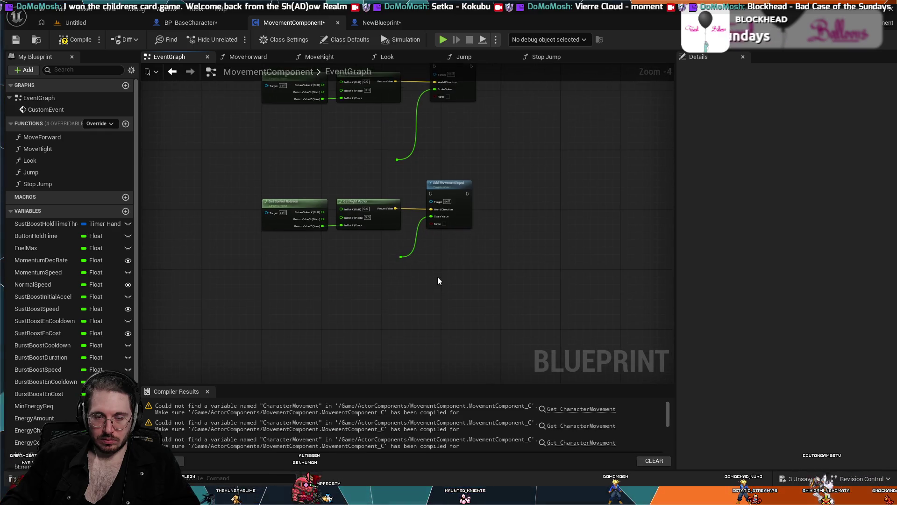
{"action": "scroll", "coordinate": [437, 277], "scroll_direction": "down", "scroll_amount": 1}
{"action": "mouse_move", "coordinate": [464, 283]}
{"action": "left_mouse_down"}
{"action": "mouse_move", "coordinate": [263, 109]}
{"action": "mouse_move", "coordinate": [270, 105]}
{"action": "left_mouse_up"}
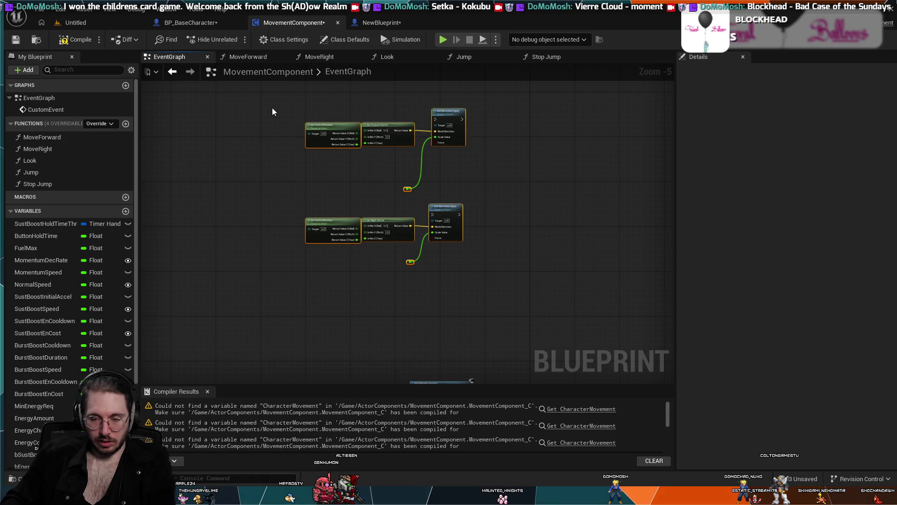
{"action": "key", "text": "Delete"}
Frame the Add Mapping Context setup, nudge the CustomEvent up, and select all five setup nodes.
{"action": "left_click_drag", "start_coordinate": [302, 188], "coordinate": [290, 112]}
{"action": "scroll", "coordinate": [337, 232], "scroll_direction": "up", "scroll_amount": 4}
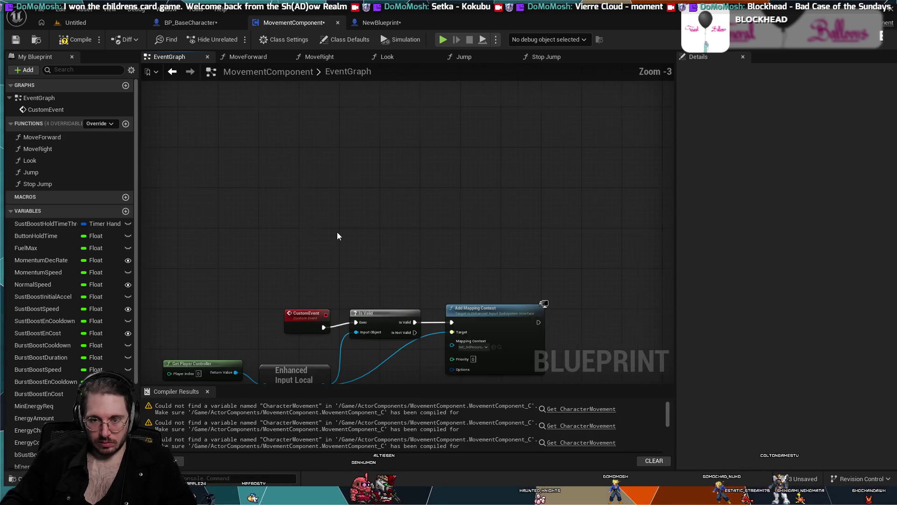
{"action": "mouse_move", "coordinate": [335, 232]}
{"action": "left_mouse_down"}
{"action": "mouse_move", "coordinate": [374, 125]}
{"action": "mouse_move", "coordinate": [395, 110]}
{"action": "left_mouse_up"}
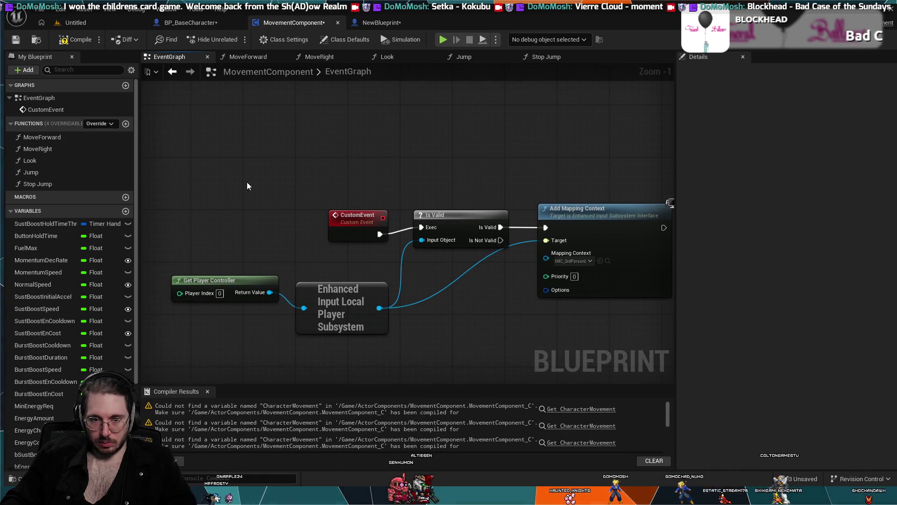
{"action": "mouse_move", "coordinate": [457, 359]}
{"action": "left_mouse_down"}
{"action": "mouse_move", "coordinate": [402, 330]}
{"action": "mouse_move", "coordinate": [410, 316]}
{"action": "mouse_move", "coordinate": [452, 313]}
{"action": "left_mouse_up"}
{"action": "scroll", "coordinate": [453, 311], "scroll_direction": "down", "scroll_amount": 1}
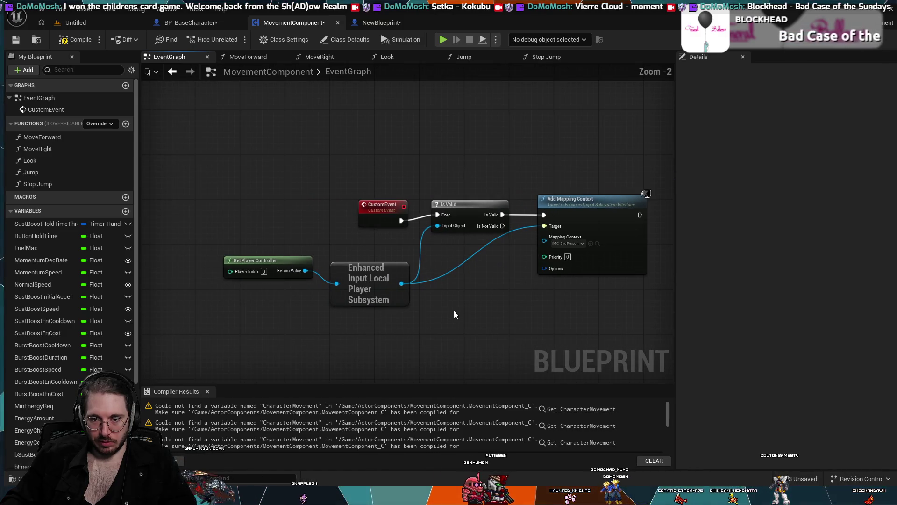
{"action": "left_click_drag", "start_coordinate": [453, 310], "coordinate": [422, 315]}
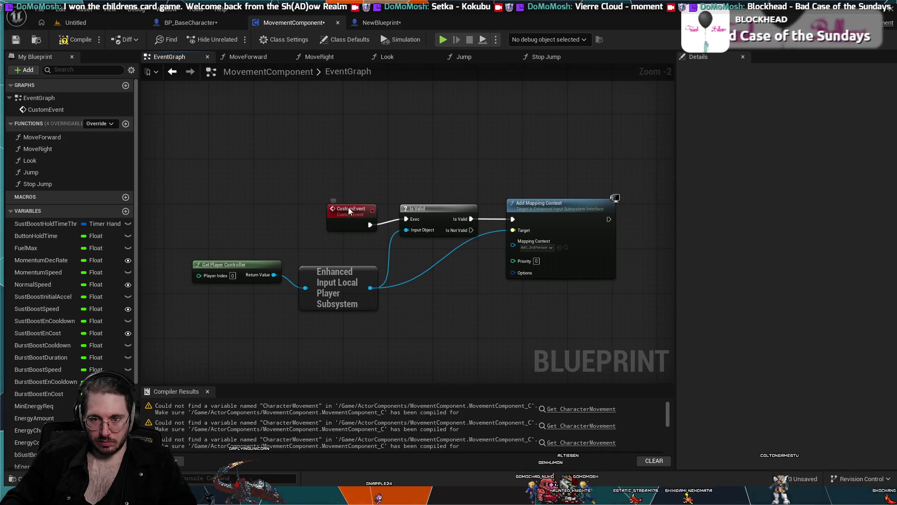
{"action": "left_click_drag", "start_coordinate": [349, 211], "coordinate": [350, 203]}
{"action": "left_click", "coordinate": [470, 160]}
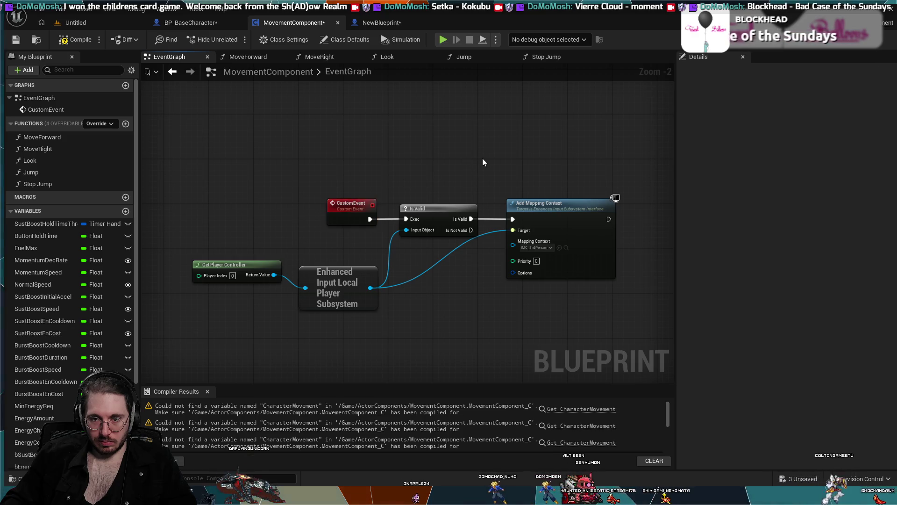
{"action": "scroll", "coordinate": [483, 158], "scroll_direction": "down", "scroll_amount": 1}
{"action": "mouse_move", "coordinate": [536, 150]}
{"action": "left_mouse_down"}
{"action": "mouse_move", "coordinate": [349, 299]}
{"action": "mouse_move", "coordinate": [279, 298]}
{"action": "left_mouse_up"}
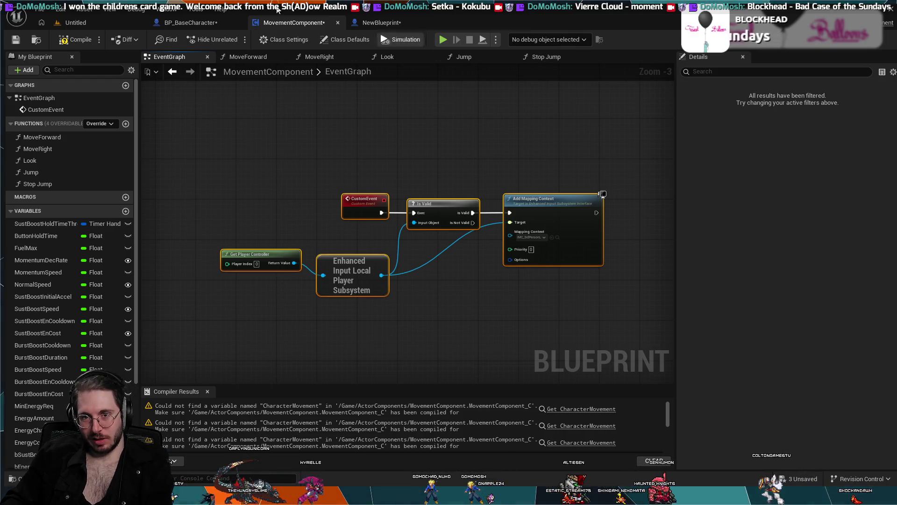
{"action": "left_click", "coordinate": [209, 26]}
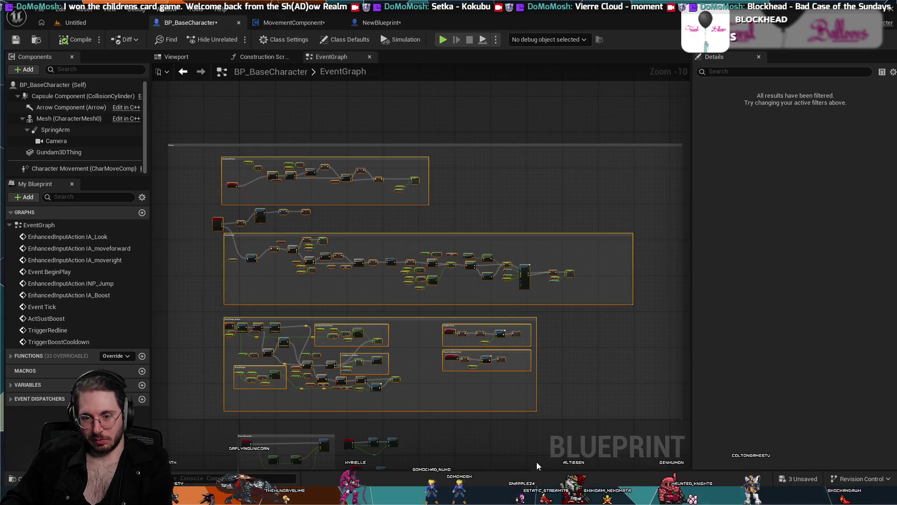
Trial-delete the character's BeginPlay input-mapping nodes, undo it, then go to MovementComponent.
{"action": "left_click", "coordinate": [425, 445]}
{"action": "scroll", "coordinate": [433, 425], "scroll_direction": "down", "scroll_amount": 1}
{"action": "scroll", "coordinate": [516, 230], "scroll_direction": "up", "scroll_amount": 9}
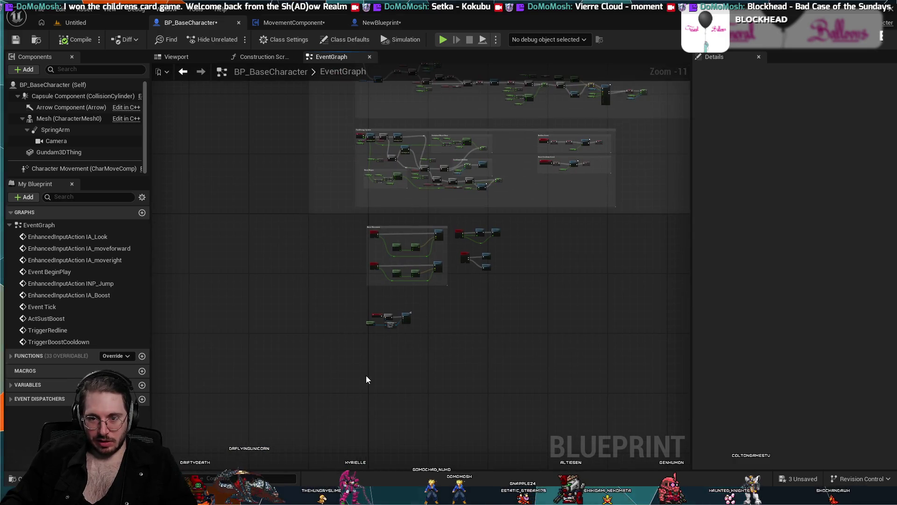
{"action": "left_click_drag", "start_coordinate": [687, 238], "coordinate": [334, 439]}
{"action": "key", "text": "Delete"}
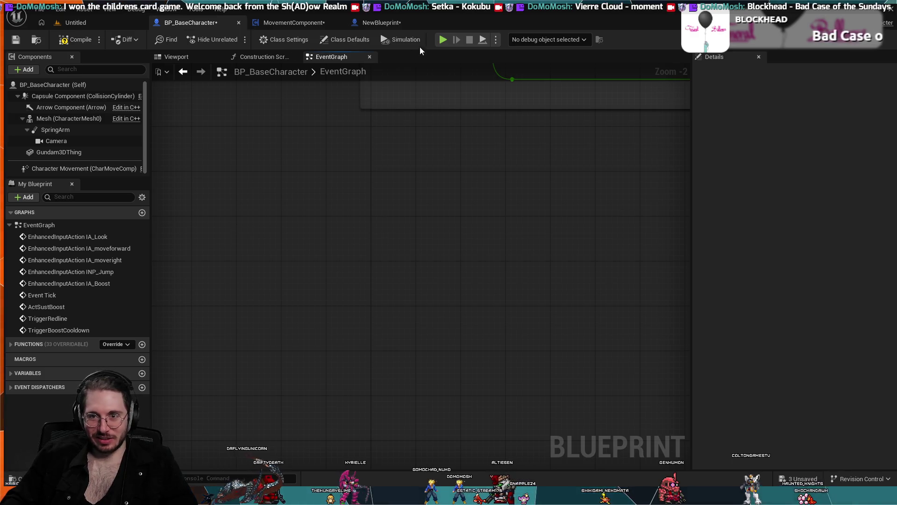
{"action": "key", "text": "ctrl+z"}
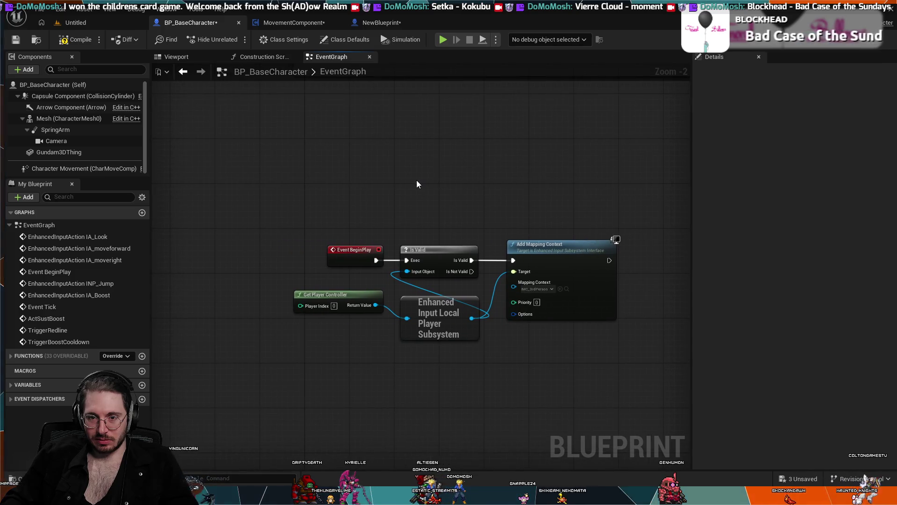
{"action": "scroll", "coordinate": [417, 183], "scroll_direction": "down", "scroll_amount": 2}
{"action": "scroll", "coordinate": [416, 181], "scroll_direction": "down", "scroll_amount": 2}
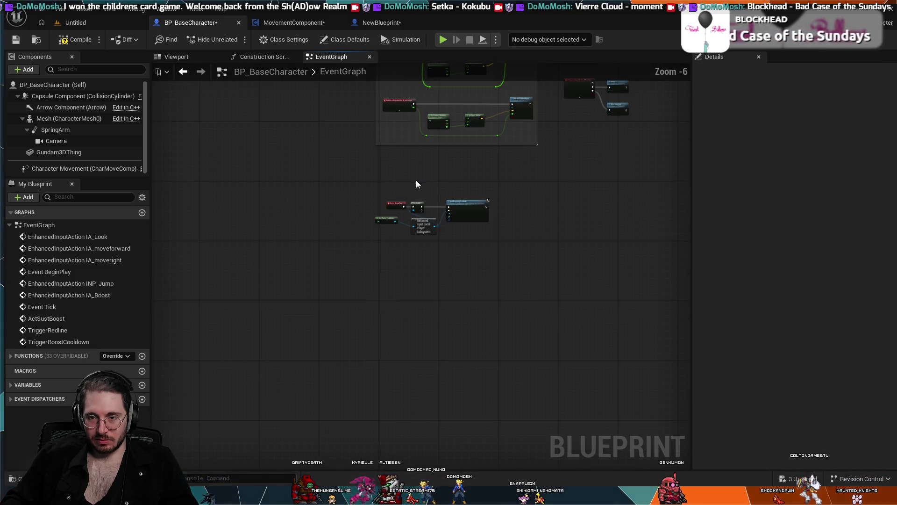
{"action": "left_click", "coordinate": [292, 23]}
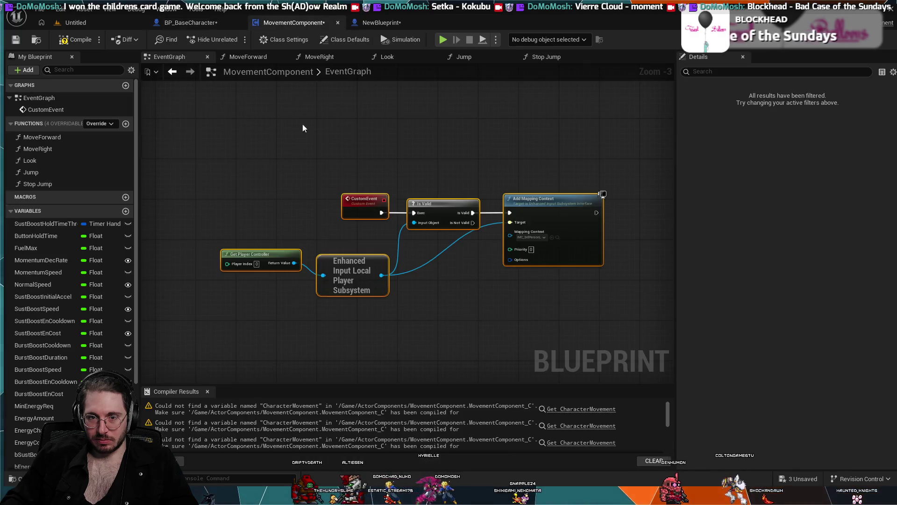
Delete the CustomEvent and wire a new Event Begin Play into the Is Valid check.
{"action": "scroll", "coordinate": [298, 327], "scroll_direction": "up", "scroll_amount": 3}
{"action": "scroll", "coordinate": [298, 346], "scroll_direction": "down", "scroll_amount": 2}
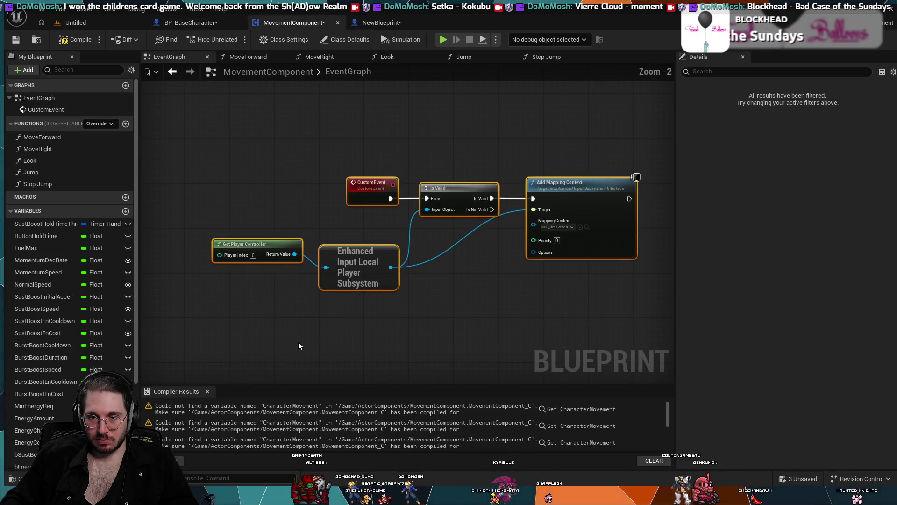
{"action": "left_click", "coordinate": [373, 182]}
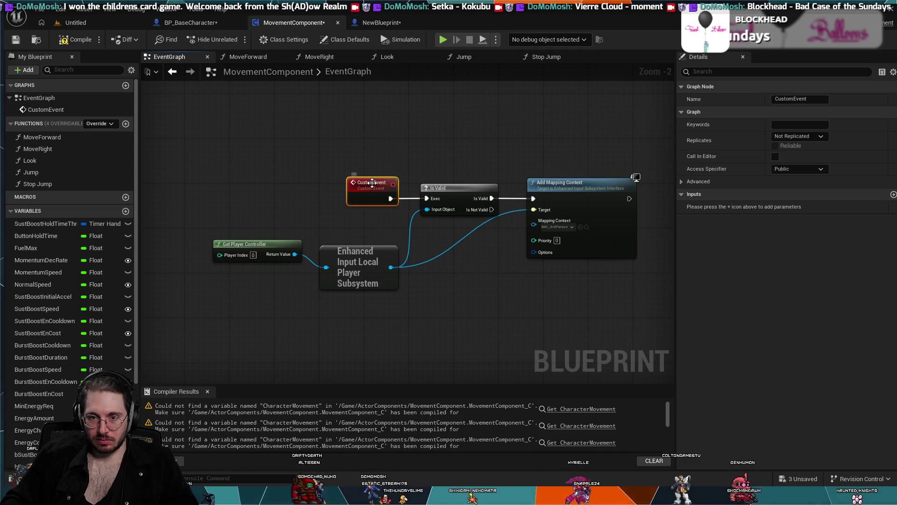
{"action": "key", "text": "Delete"}
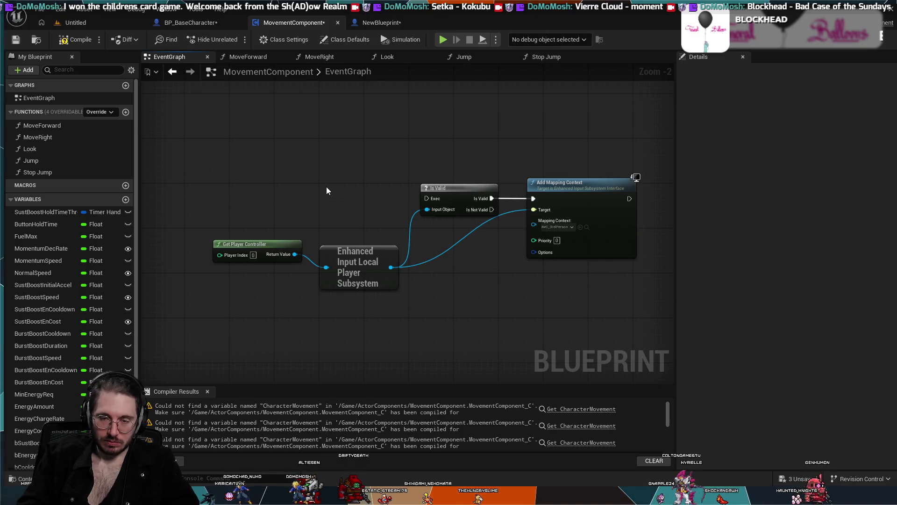
{"action": "key", "text": "p"}
{"action": "left_click", "coordinate": [327, 188]}
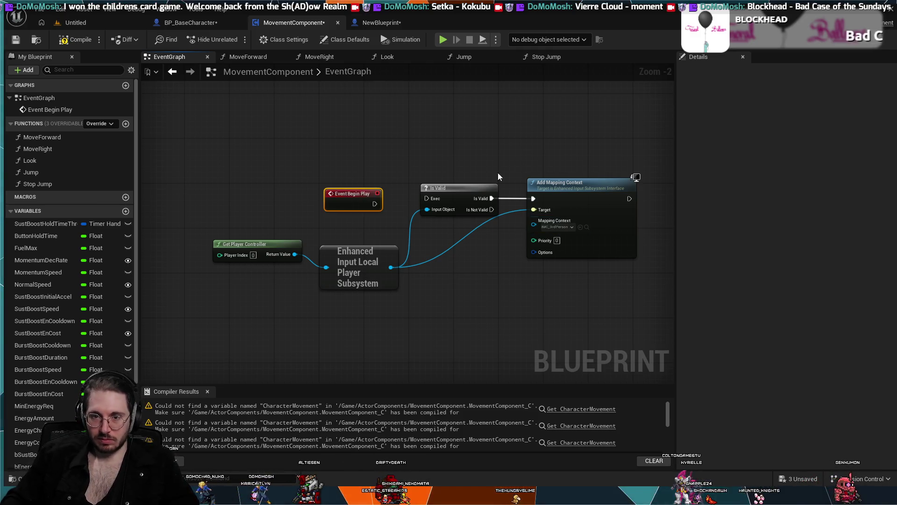
{"action": "left_click_drag", "start_coordinate": [350, 182], "coordinate": [427, 198]}
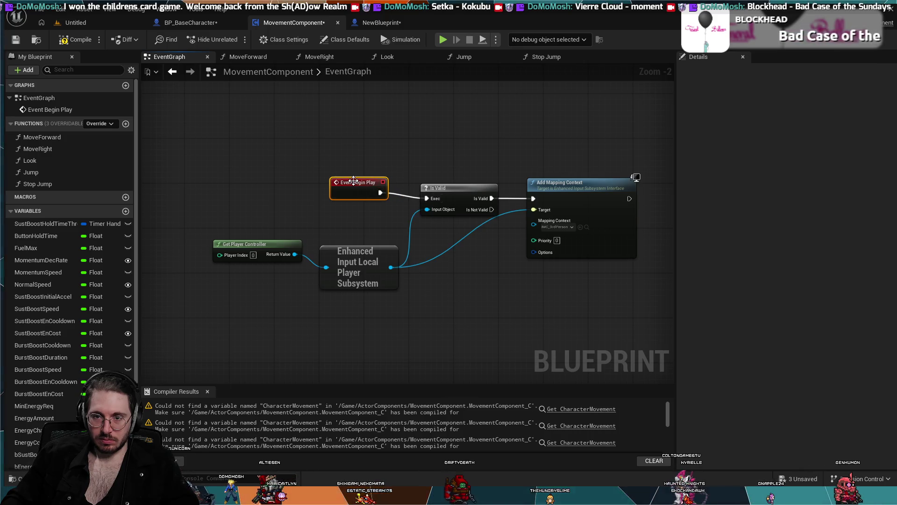
{"action": "scroll", "coordinate": [366, 148], "scroll_direction": "down", "scroll_amount": 1}
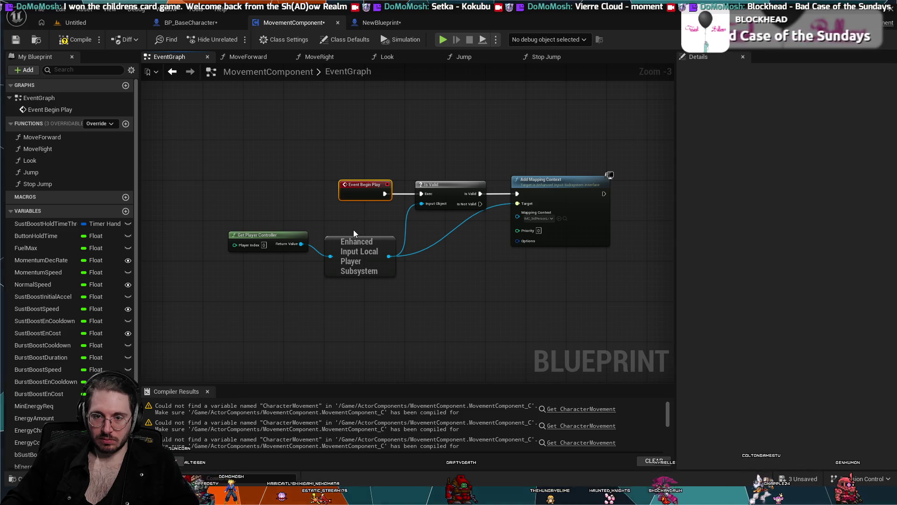
{"action": "left_click", "coordinate": [217, 21]}
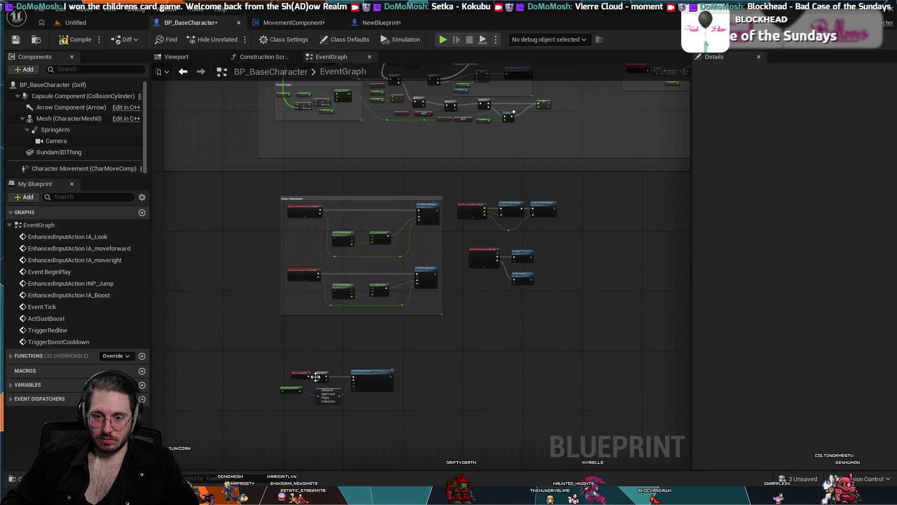
Delete the leftover BeginPlay mapping nodes from BP_BaseCharacter and compile it.
{"action": "left_click_drag", "start_coordinate": [278, 354], "coordinate": [380, 412]}
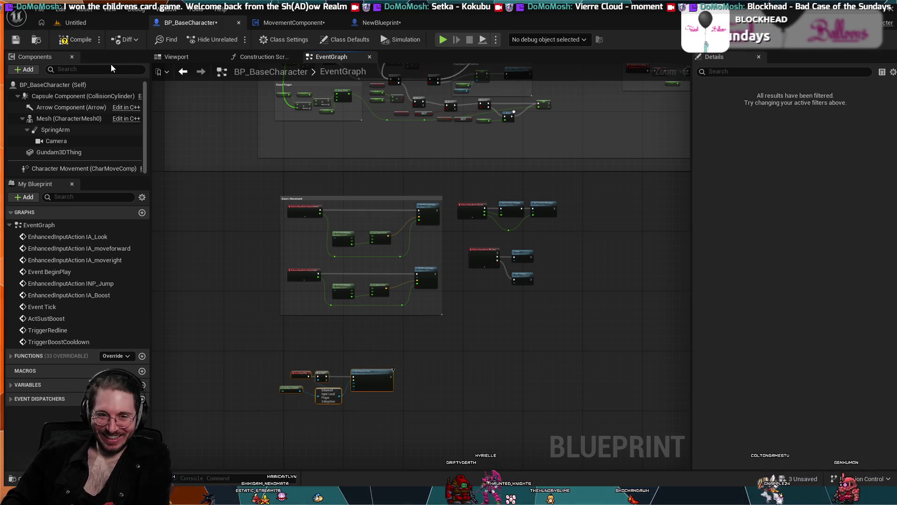
{"action": "key", "text": "Delete"}
{"action": "left_click", "coordinate": [90, 41]}
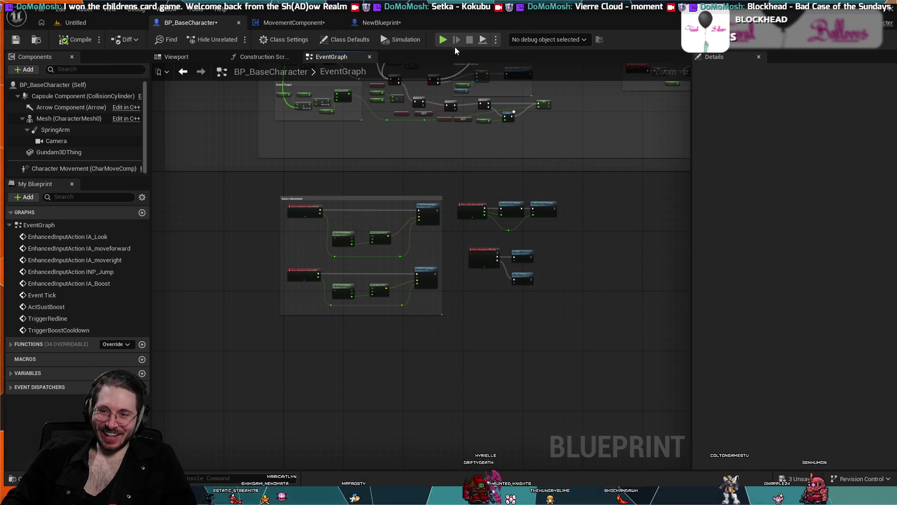
Run a quick simulation, then play the Untitled level with the mech.
{"action": "left_click", "coordinate": [442, 39]}
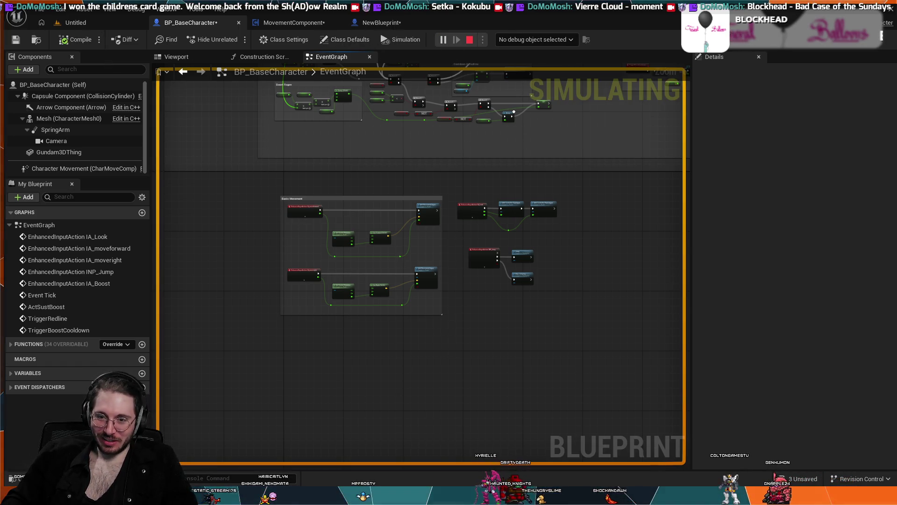
{"action": "key", "text": "Escape"}
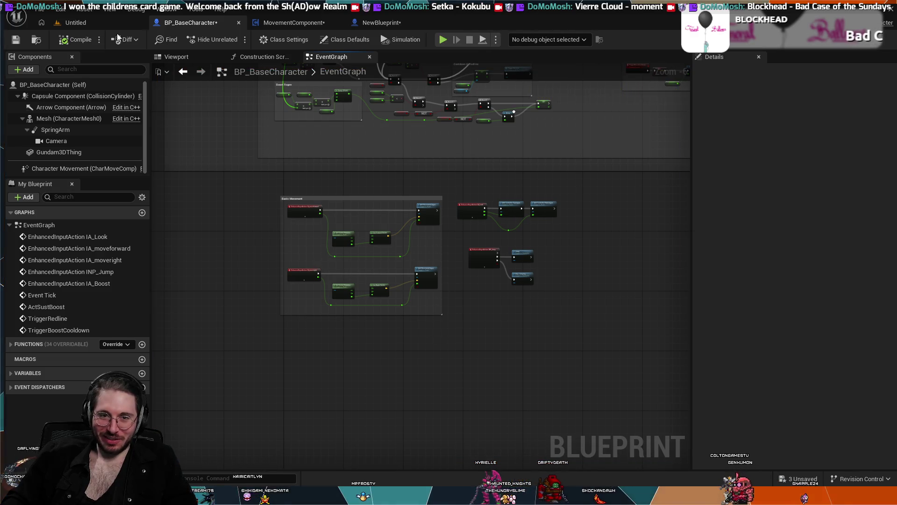
{"action": "left_click", "coordinate": [111, 22]}
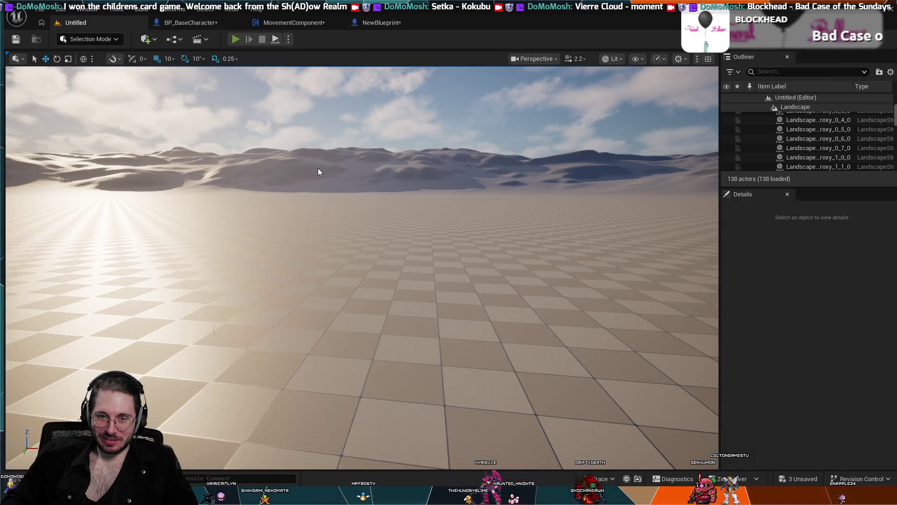
{"action": "key", "text": "alt+p"}
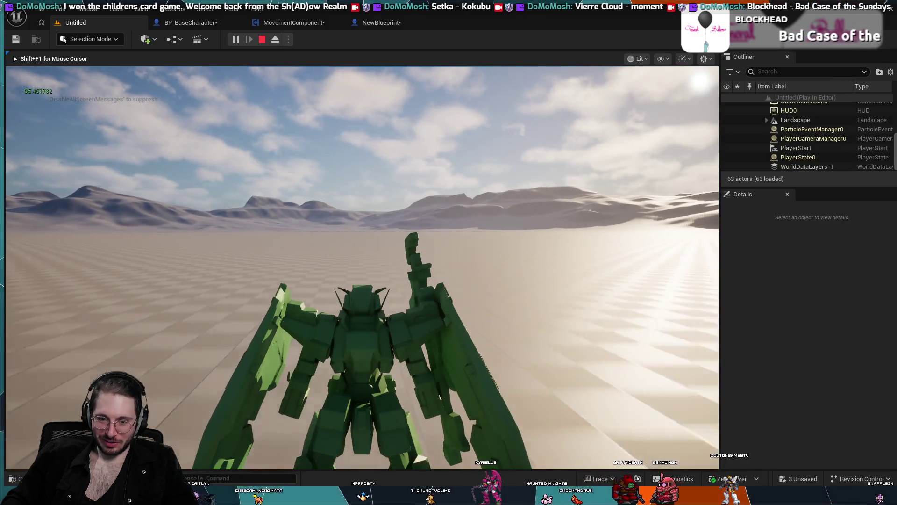
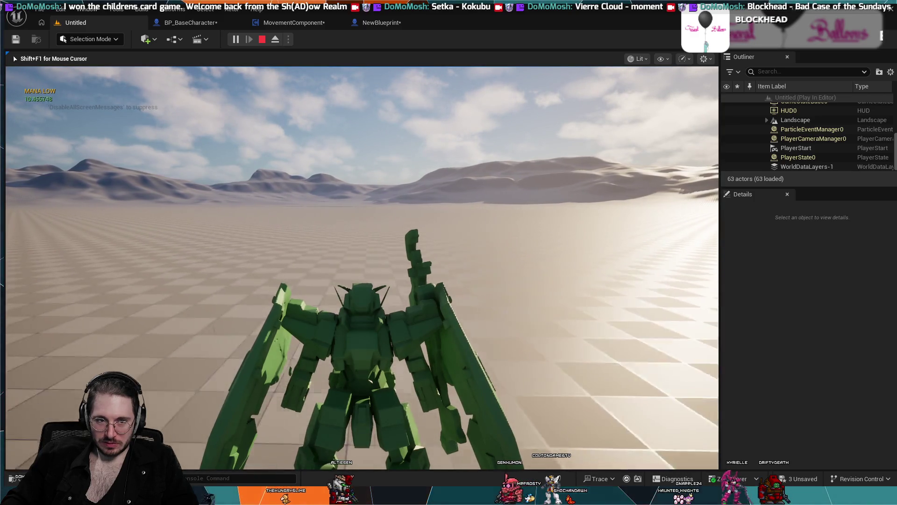
End the Play In Editor test and switch to the BP_BaseCharacter event graph.
{"action": "key", "text": "Escape"}
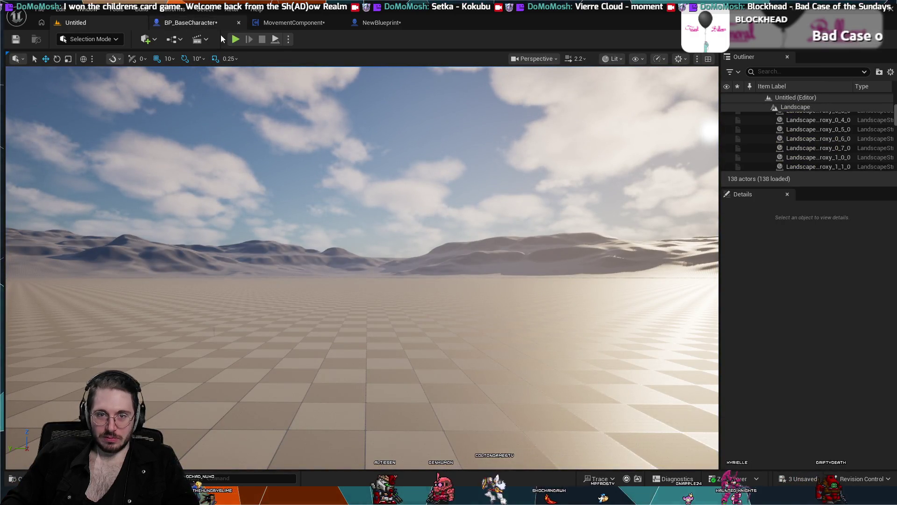
{"action": "left_click", "coordinate": [218, 23]}
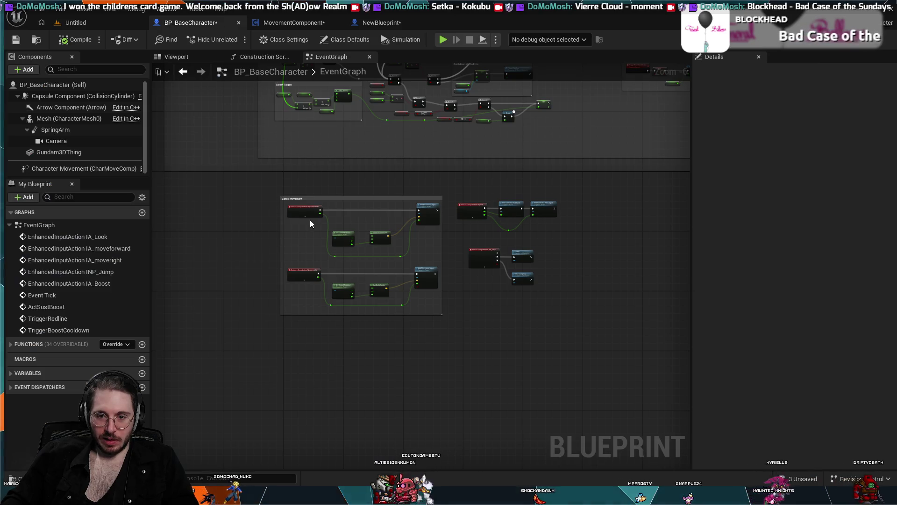
Paste the Begin Play input-mapping nodes and shift the controller and subsystem nodes left.
{"action": "key", "text": "ctrl+v"}
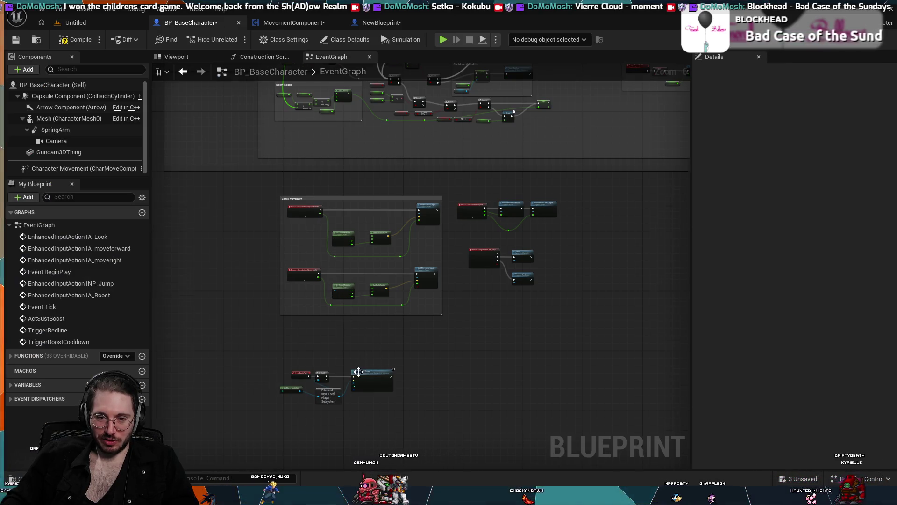
{"action": "scroll", "coordinate": [358, 372], "scroll_direction": "up", "scroll_amount": 4}
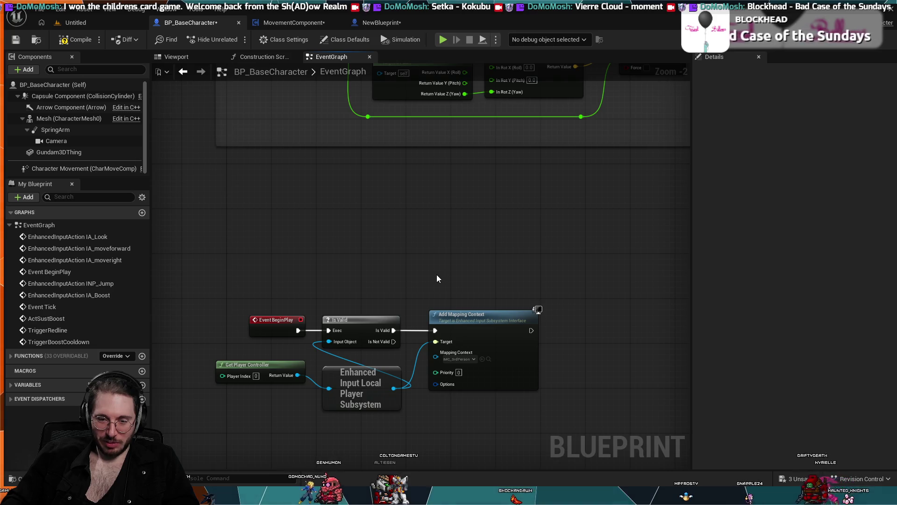
{"action": "left_click_drag", "start_coordinate": [371, 435], "coordinate": [261, 363]}
{"action": "mouse_move", "coordinate": [325, 374]}
{"action": "left_mouse_down"}
{"action": "mouse_move", "coordinate": [230, 363]}
{"action": "mouse_move", "coordinate": [248, 353]}
{"action": "mouse_move", "coordinate": [248, 366]}
{"action": "mouse_move", "coordinate": [253, 361]}
{"action": "left_mouse_up"}
{"action": "left_click", "coordinate": [242, 348]}
{"action": "left_click", "coordinate": [425, 285]}
Add a reroute point on the subsystem-to-Target wire and position it to straighten the wiring.
{"action": "double_click", "coordinate": [432, 354]}
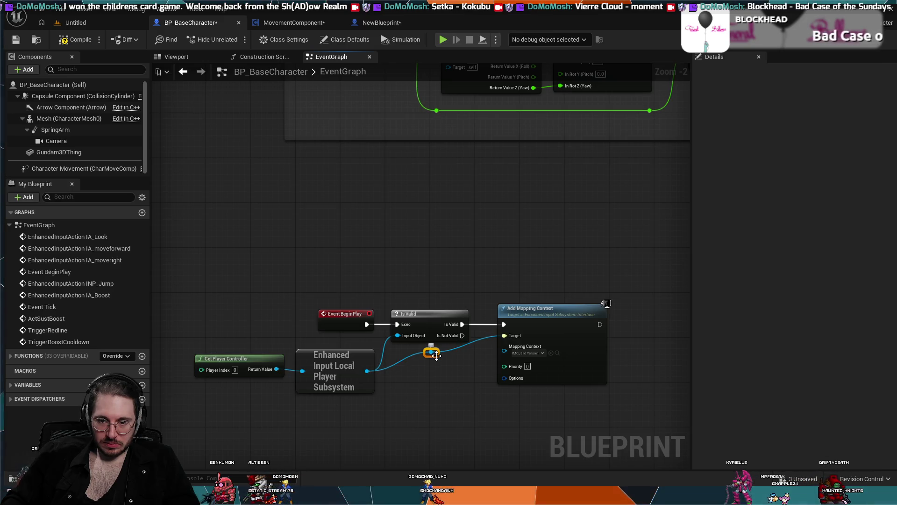
{"action": "left_click_drag", "start_coordinate": [444, 364], "coordinate": [470, 374]}
{"action": "left_click", "coordinate": [507, 291]}
{"action": "scroll", "coordinate": [360, 279], "scroll_direction": "up", "scroll_amount": 2}
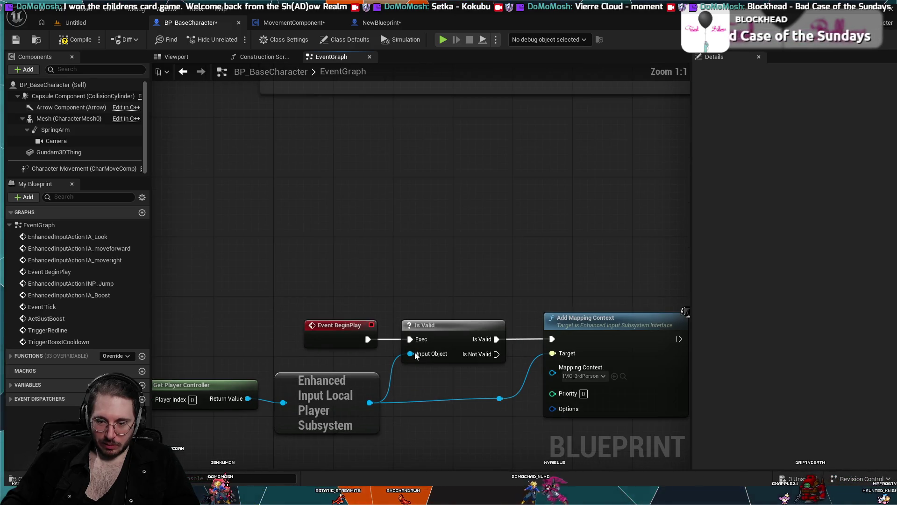
{"action": "left_click_drag", "start_coordinate": [459, 411], "coordinate": [422, 366]}
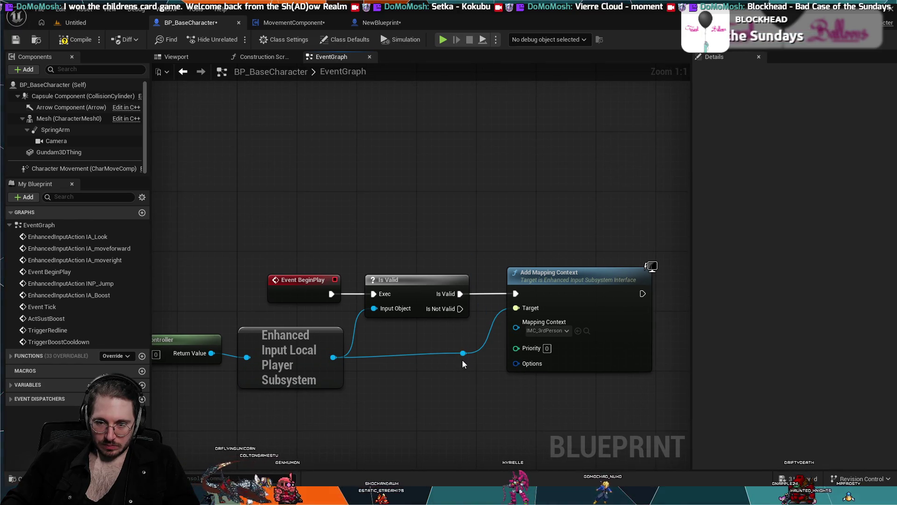
{"action": "left_click_drag", "start_coordinate": [463, 356], "coordinate": [464, 364]}
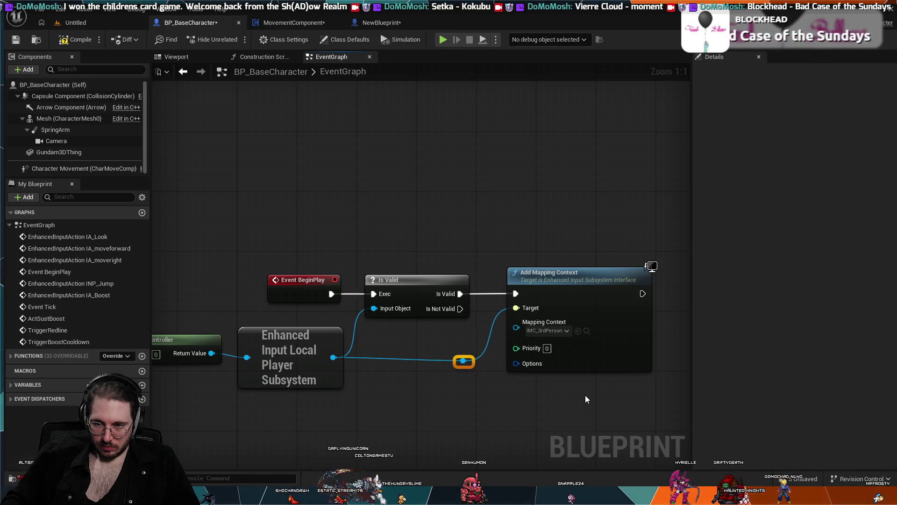
Check the Add Mapping Context node, then pan to the Basic Movement and Boost nodes.
{"action": "left_click", "coordinate": [571, 307]}
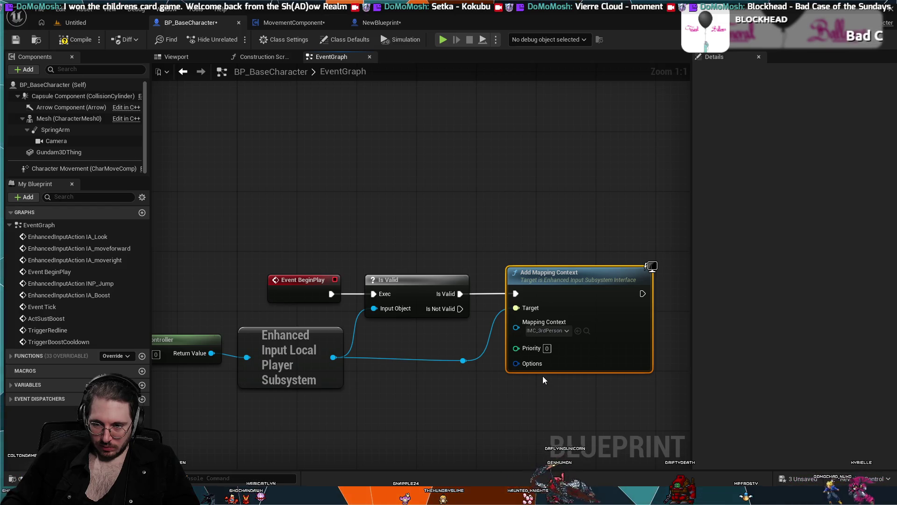
{"action": "left_click", "coordinate": [486, 421]}
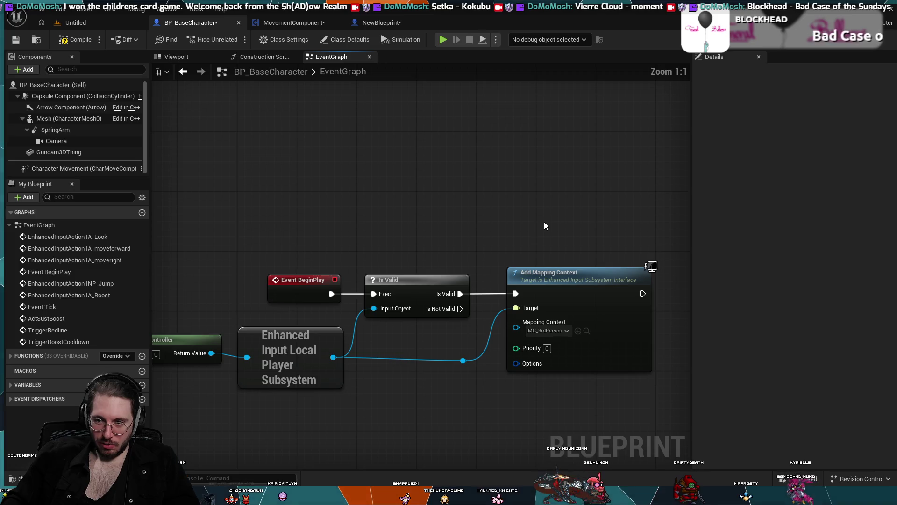
{"action": "scroll", "coordinate": [543, 222], "scroll_direction": "down", "scroll_amount": 2}
{"action": "scroll", "coordinate": [544, 231], "scroll_direction": "down", "scroll_amount": 2}
{"action": "mouse_move", "coordinate": [544, 231]}
{"action": "left_mouse_down"}
{"action": "mouse_move", "coordinate": [385, 260]}
{"action": "mouse_move", "coordinate": [360, 355]}
{"action": "mouse_move", "coordinate": [426, 314]}
{"action": "left_mouse_up"}
{"action": "scroll", "coordinate": [467, 243], "scroll_direction": "down", "scroll_amount": 1}
{"action": "mouse_move", "coordinate": [514, 224]}
{"action": "left_mouse_down"}
{"action": "mouse_move", "coordinate": [518, 285]}
{"action": "mouse_move", "coordinate": [491, 287]}
{"action": "left_mouse_up"}
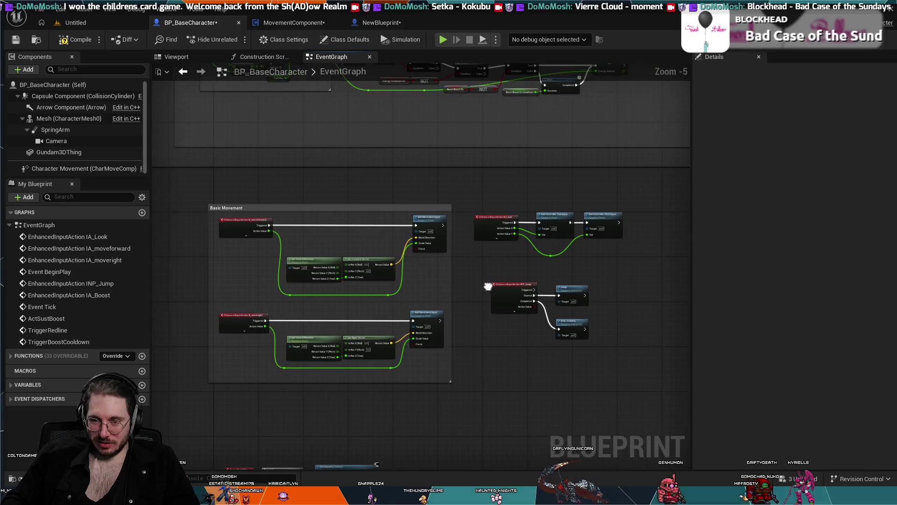
Compile MovementComponent and BP_BaseCharacter after viewing the NewBlueprint graph.
{"action": "left_click", "coordinate": [391, 22]}
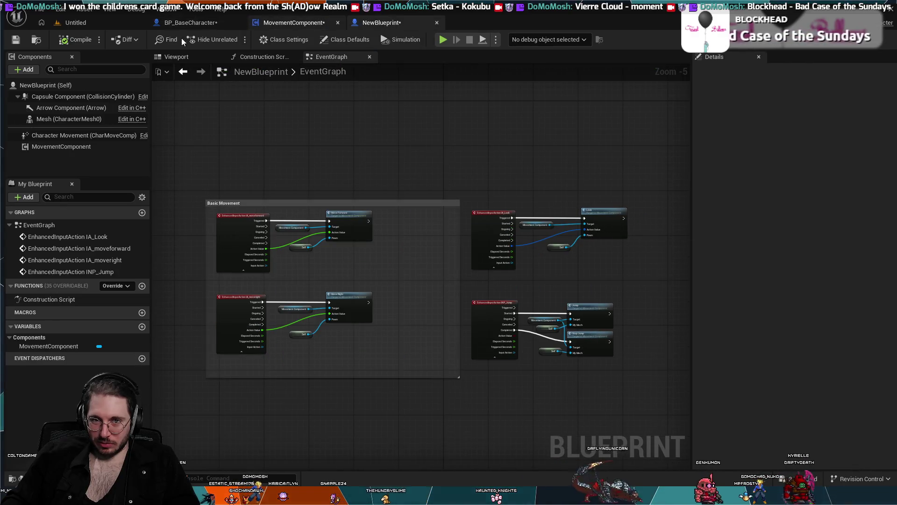
{"action": "left_click", "coordinate": [276, 23]}
{"action": "left_click", "coordinate": [91, 40]}
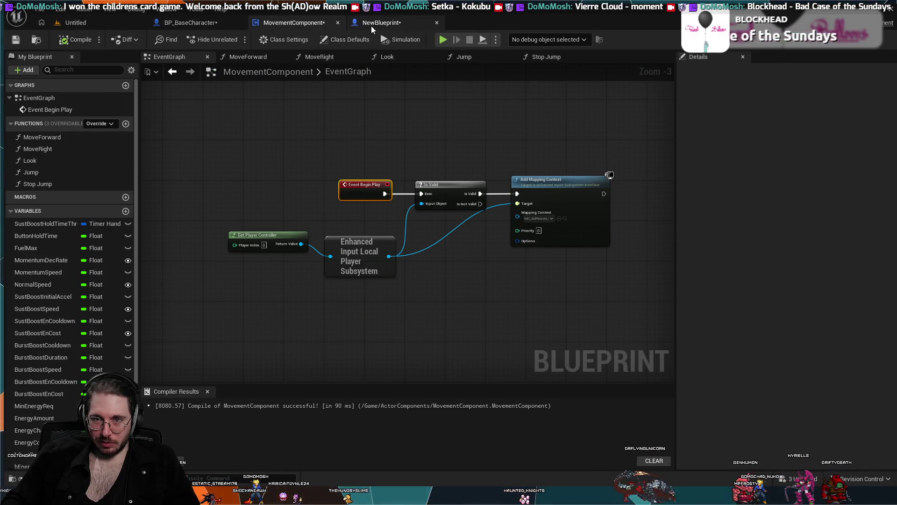
{"action": "left_click", "coordinate": [374, 22]}
{"action": "left_click", "coordinate": [190, 21]}
{"action": "left_click", "coordinate": [75, 40]}
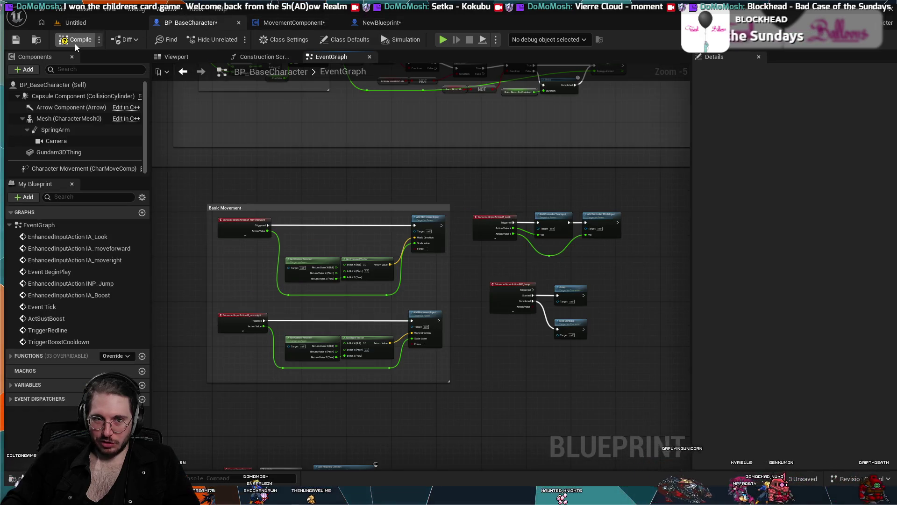
Review the NewBlueprint, MovementComponent and BP_BaseCharacter graphs, then return to the Untitled level.
{"action": "left_click", "coordinate": [381, 23]}
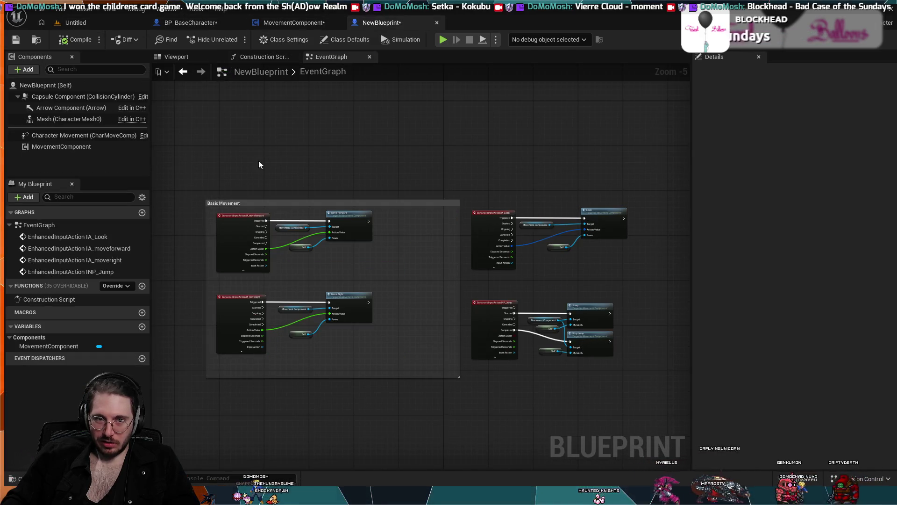
{"action": "left_click", "coordinate": [290, 22]}
{"action": "left_click", "coordinate": [189, 23]}
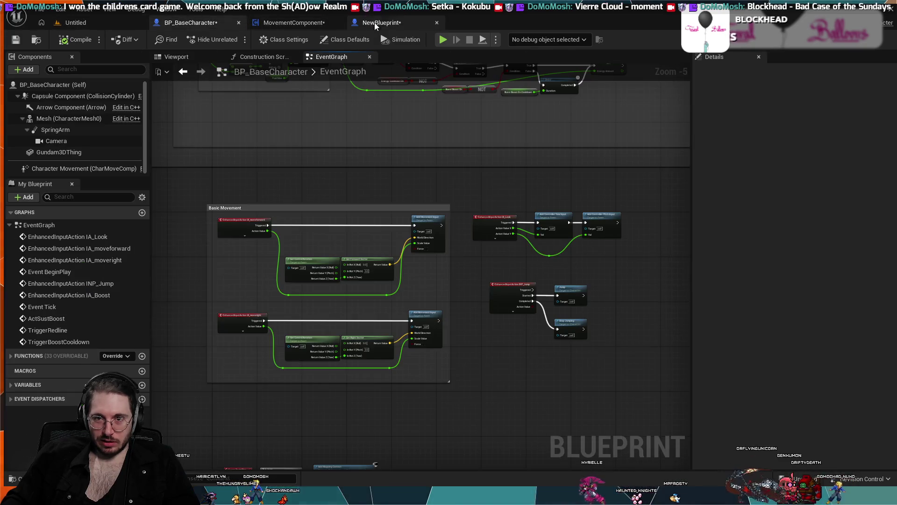
{"action": "left_click", "coordinate": [374, 23]}
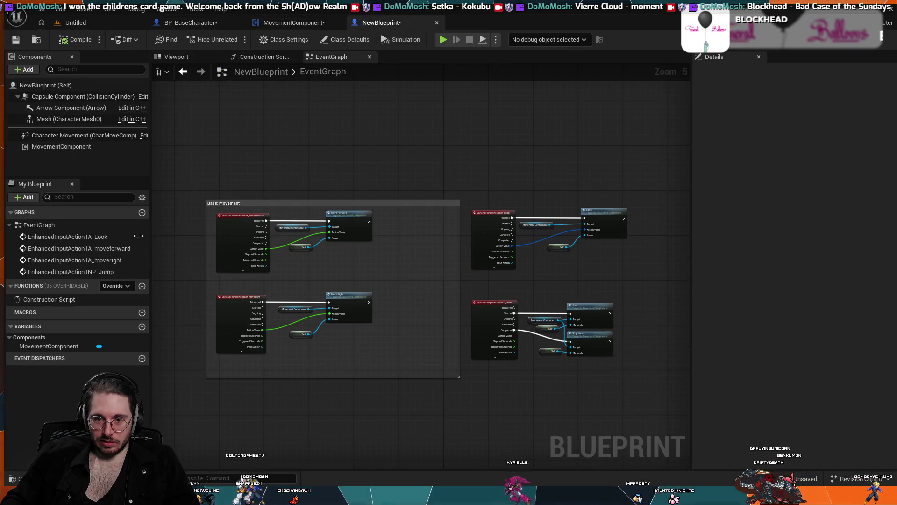
{"action": "left_click", "coordinate": [283, 23]}
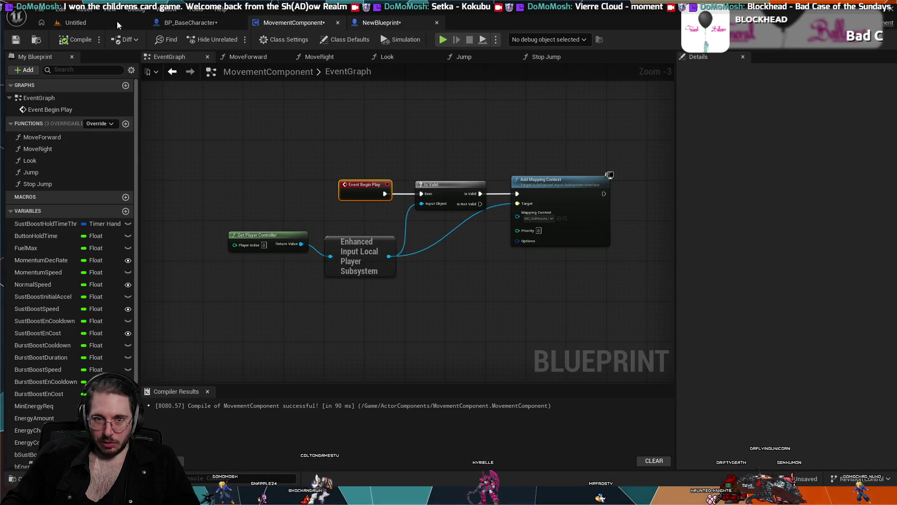
{"action": "left_click", "coordinate": [93, 22]}
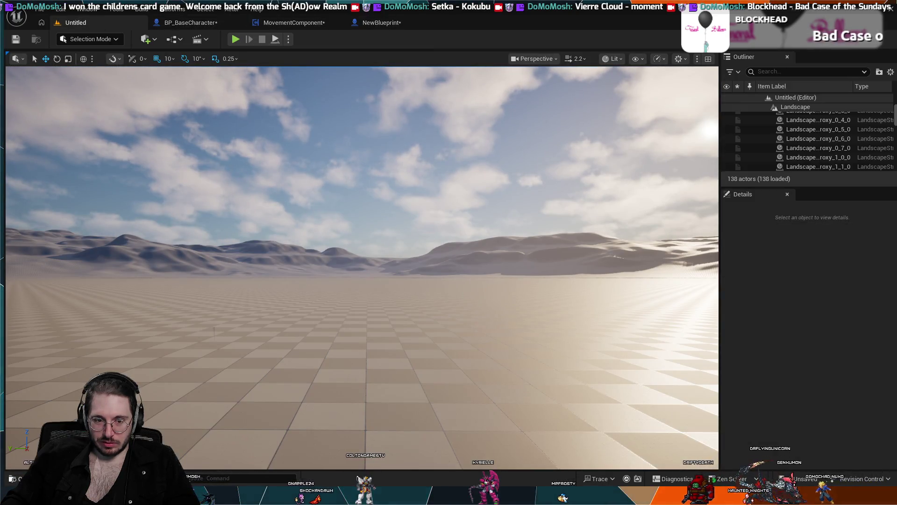
Browse the Content Drawer through blueprints and TempGundam to ActorComponents, selecting NewBlueprint.
{"action": "left_click", "coordinate": [21, 479]}
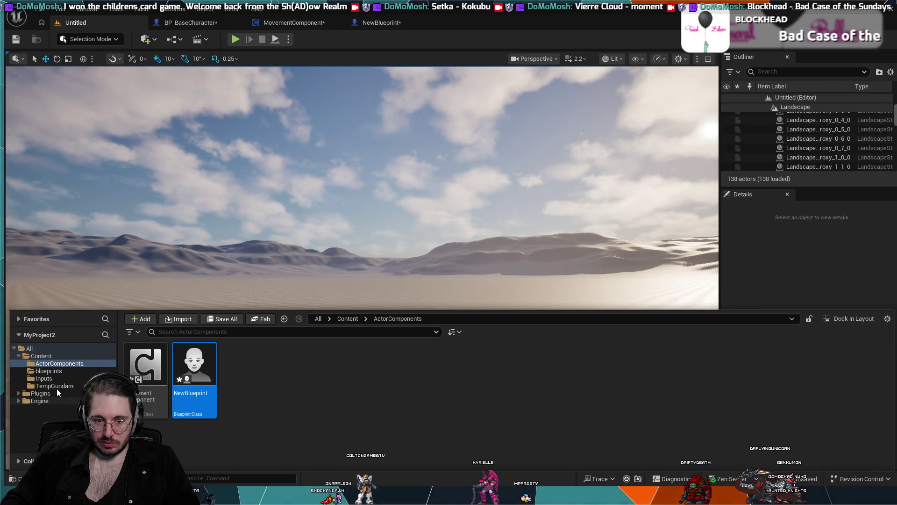
{"action": "left_click", "coordinate": [291, 385]}
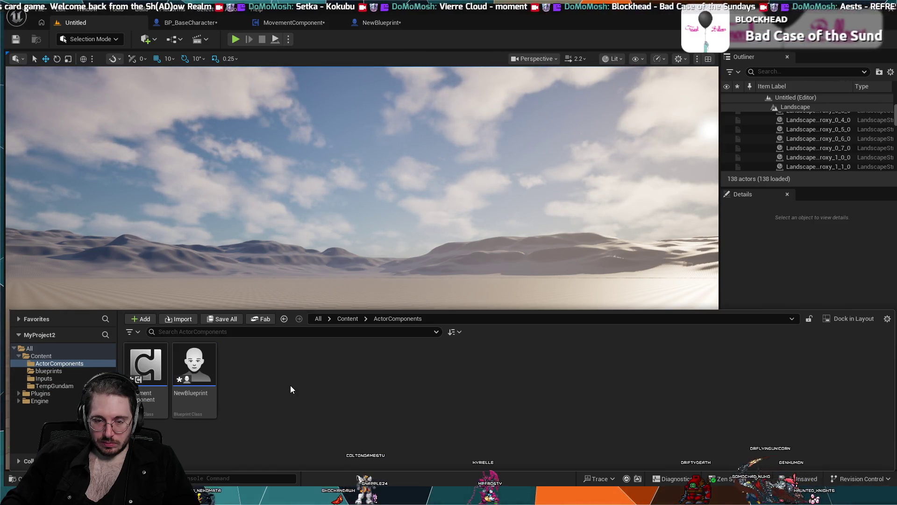
{"action": "left_click", "coordinate": [54, 385]}
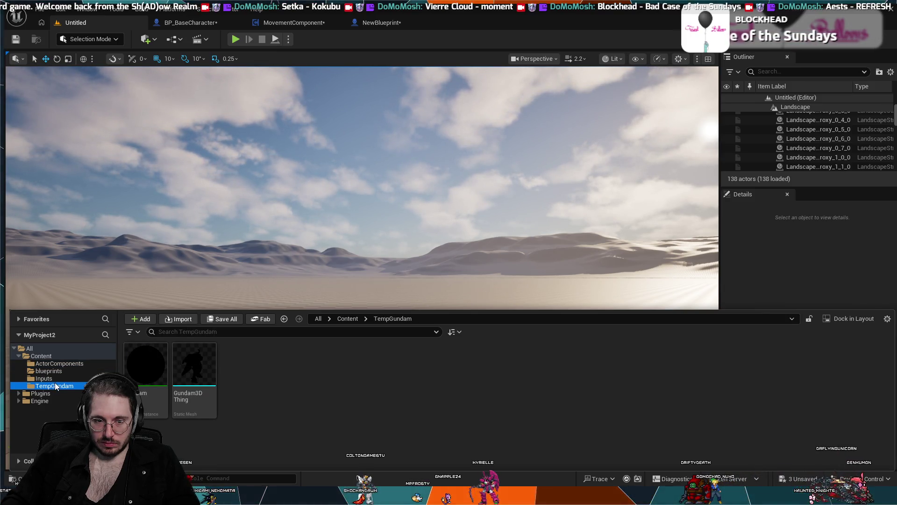
{"action": "key", "text": "Up"}
{"action": "key", "text": "Up"}
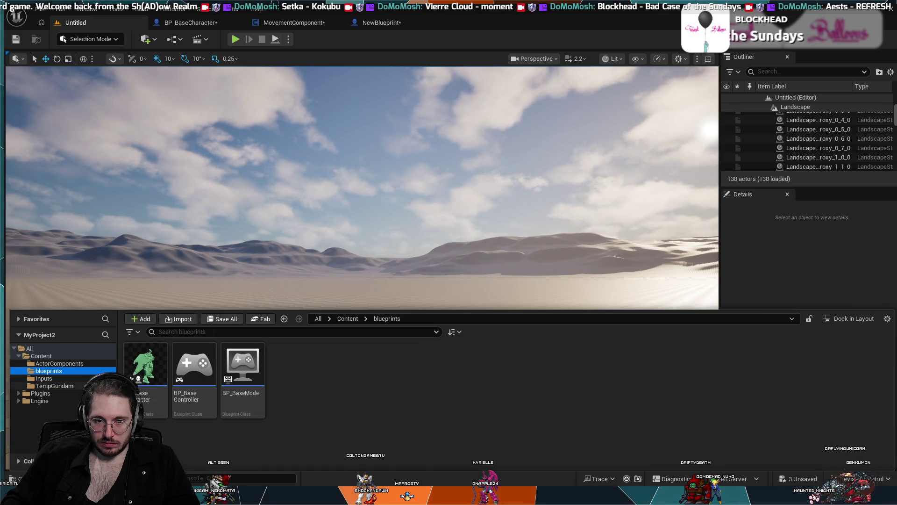
{"action": "left_click", "coordinate": [35, 384]}
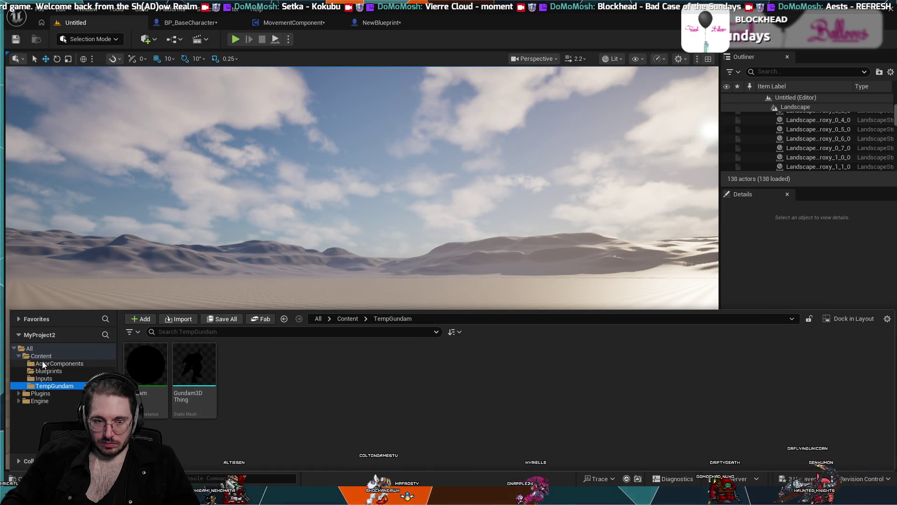
{"action": "left_click", "coordinate": [43, 363]}
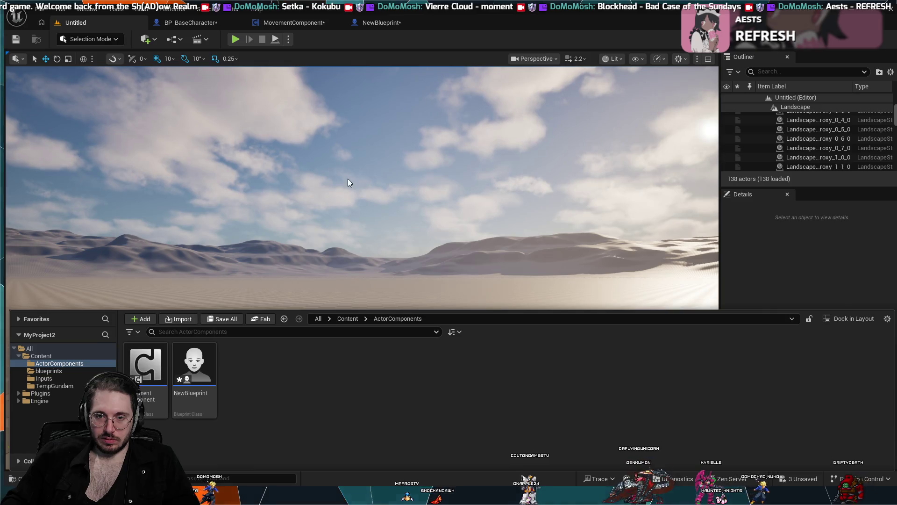
{"action": "left_click", "coordinate": [216, 360]}
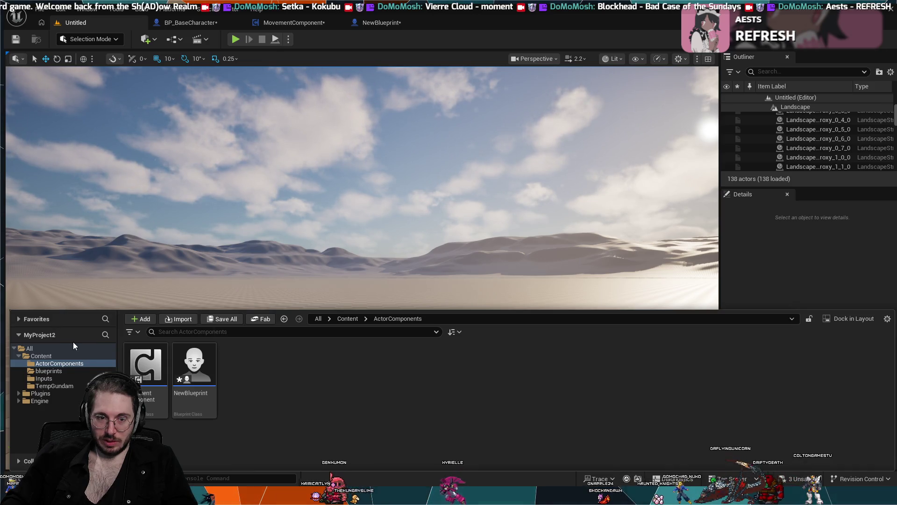
Dismiss the Content Drawer so the Untitled level viewport fills the editor.
{"action": "left_click", "coordinate": [77, 86]}
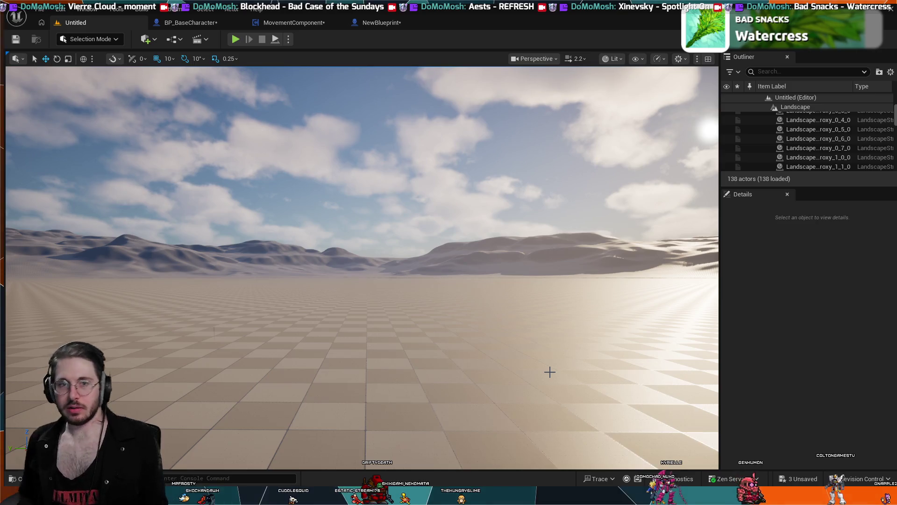
Compare BP_BaseCharacter's Character Movement with NewBlueprint, then reopen the Content Drawer over the level.
{"action": "left_click", "coordinate": [201, 21]}
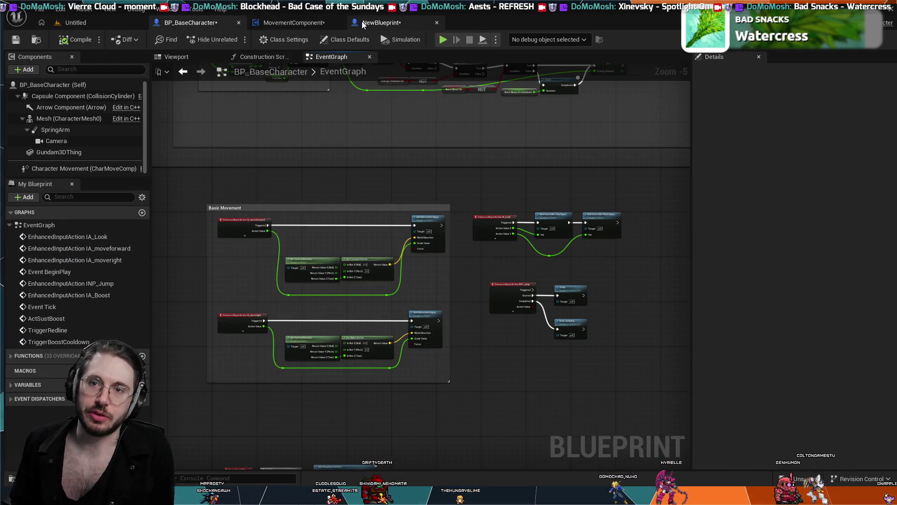
{"action": "left_click", "coordinate": [369, 22]}
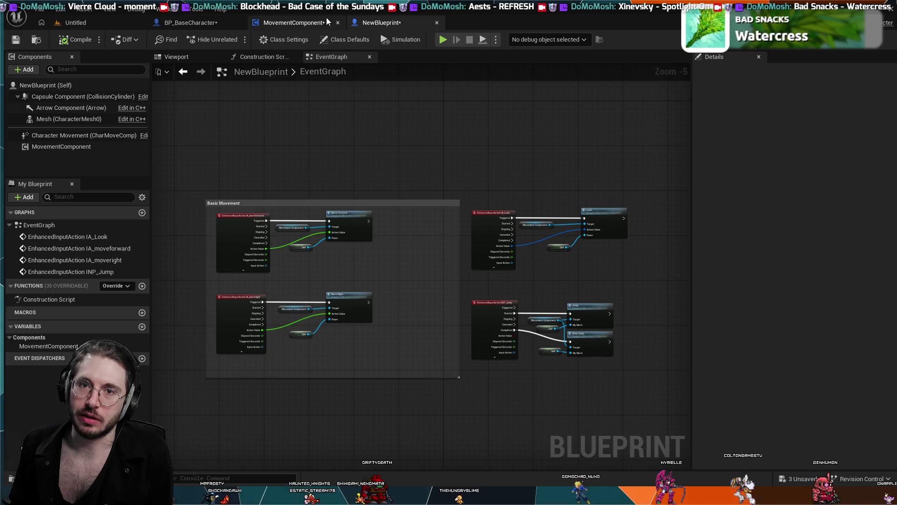
{"action": "left_click", "coordinate": [201, 21]}
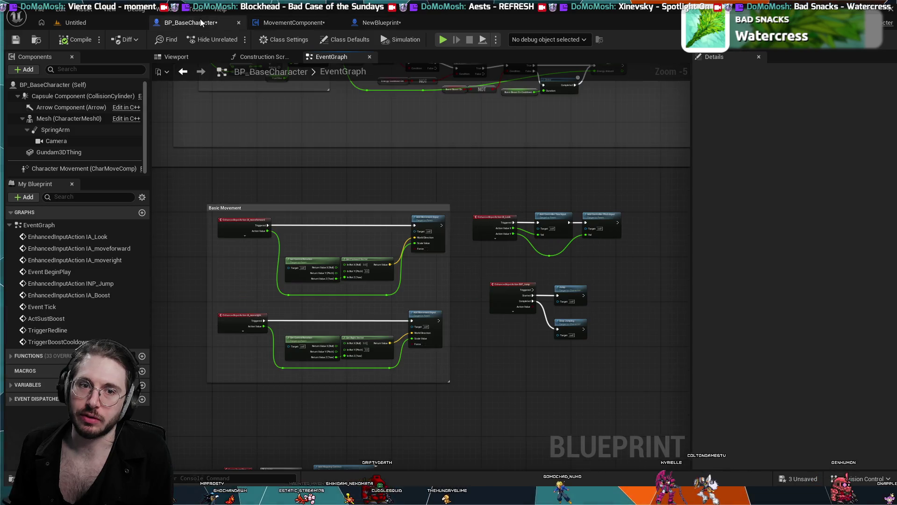
{"action": "left_click", "coordinate": [86, 168]}
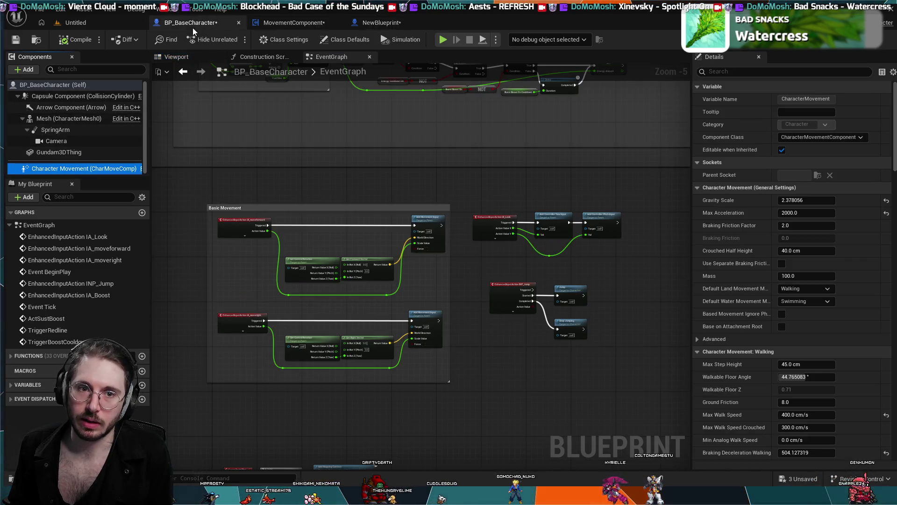
{"action": "left_click", "coordinate": [128, 26]}
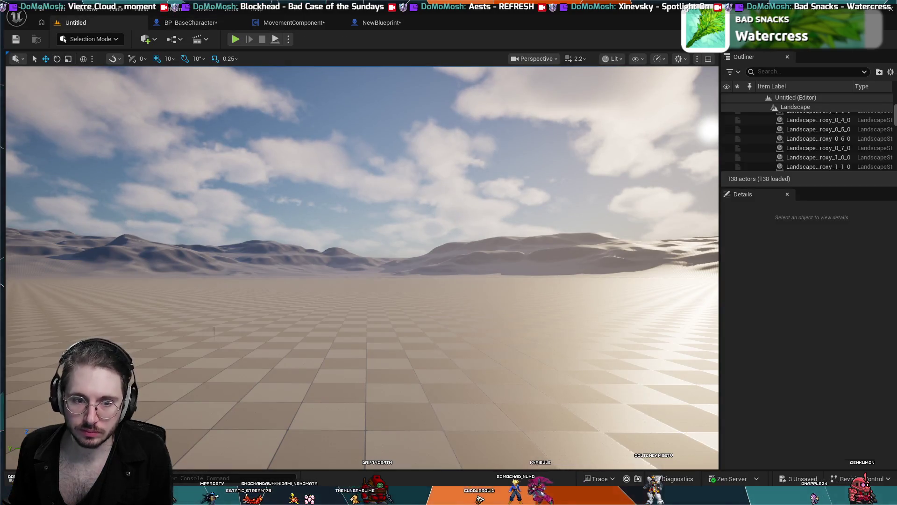
{"action": "key", "text": "ctrl+space"}
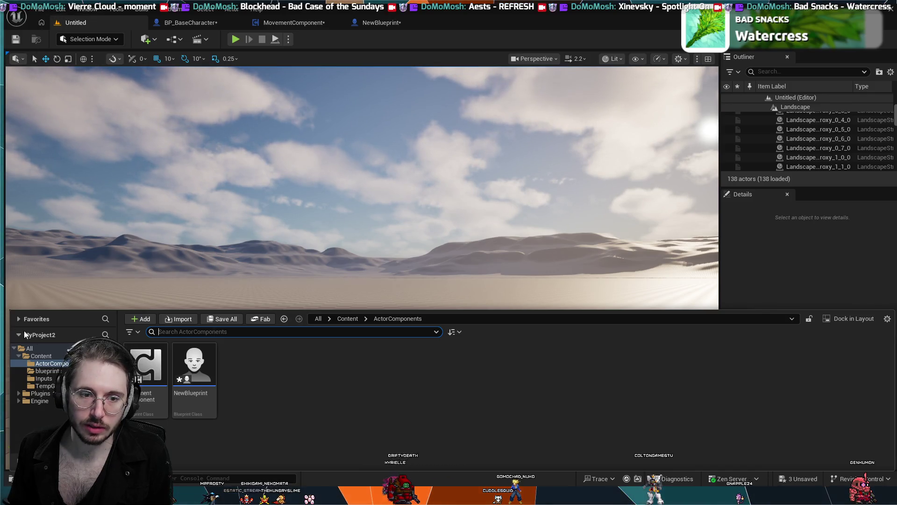
{"action": "left_click", "coordinate": [47, 370]}
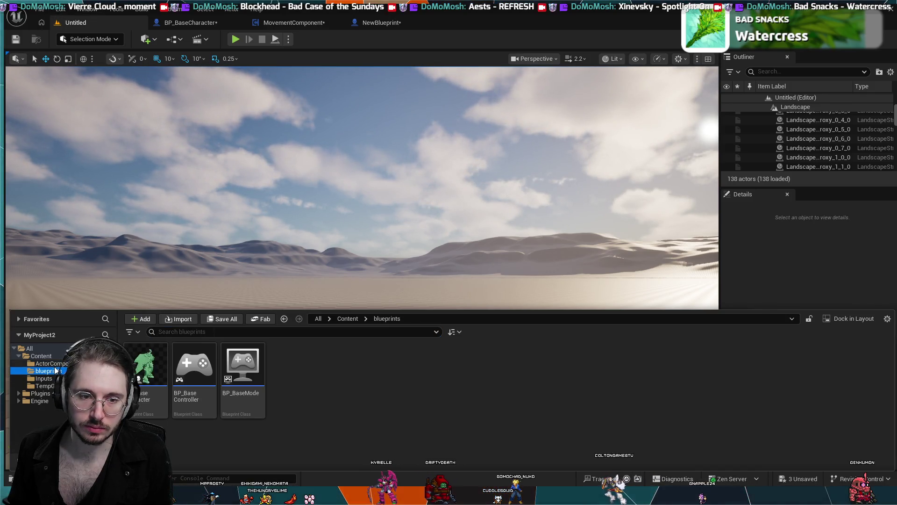
{"action": "left_click", "coordinate": [49, 363]}
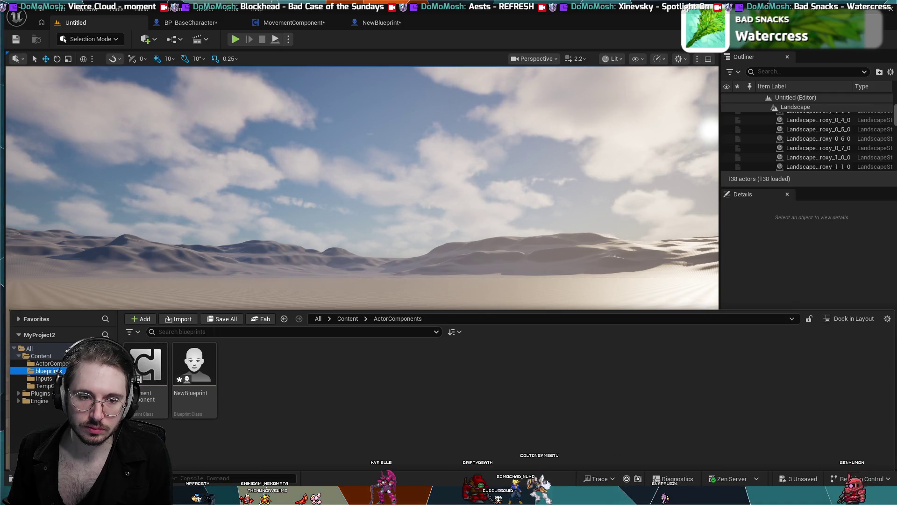
{"action": "left_click", "coordinate": [48, 371]}
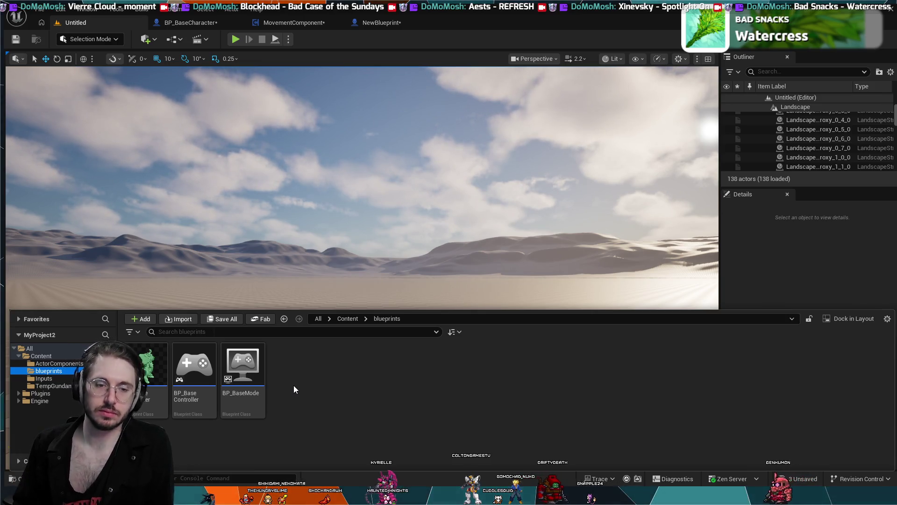
{"action": "left_click", "coordinate": [49, 363]}
{"action": "left_click", "coordinate": [189, 373]}
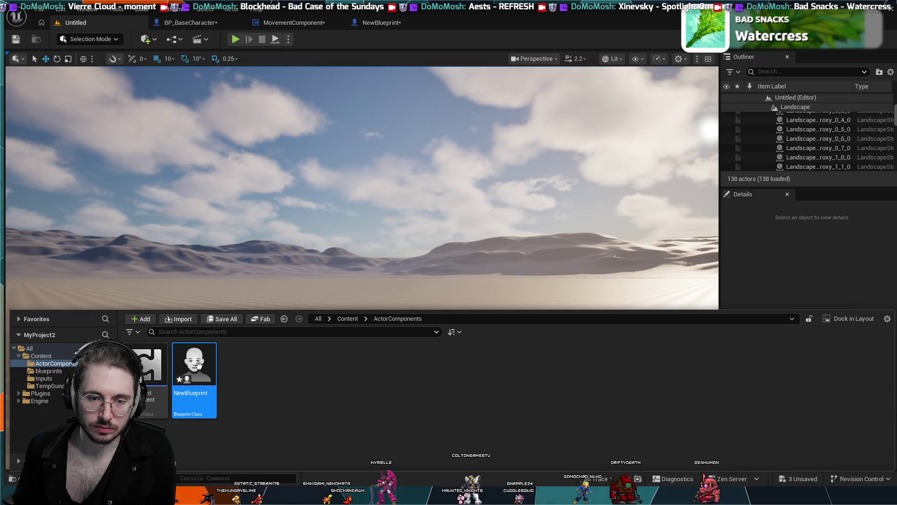
Open NewBlueprint, browse to the blueprints folder, and select the Mesh (CharacterMesh0) component.
{"action": "double_click", "coordinate": [199, 364]}
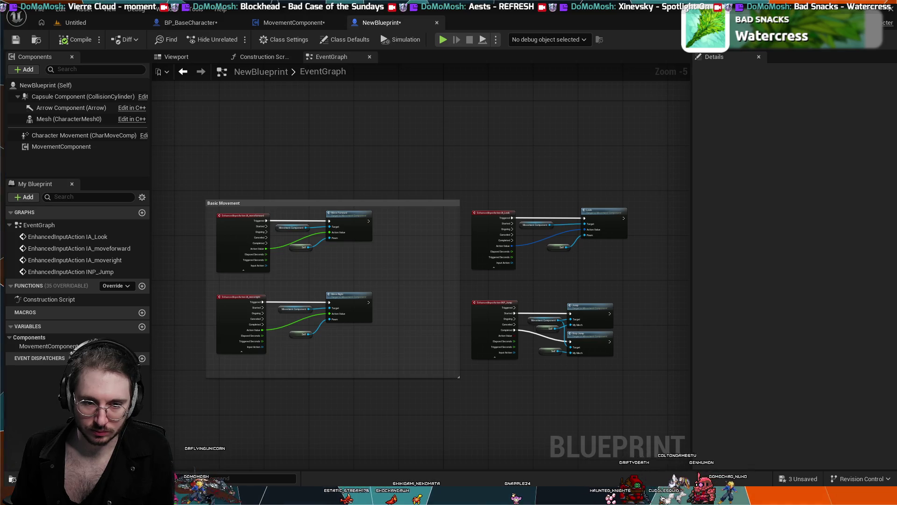
{"action": "key", "text": "ctrl+space"}
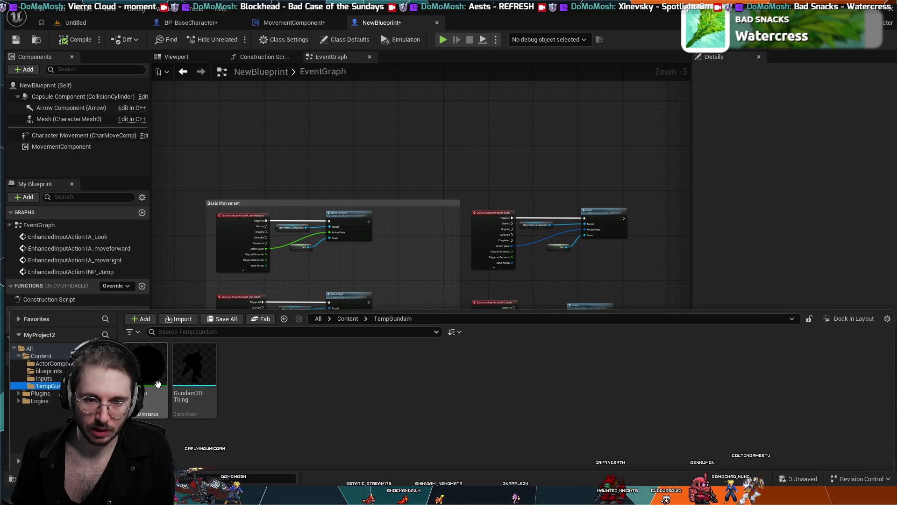
{"action": "key", "text": "ctrl+space"}
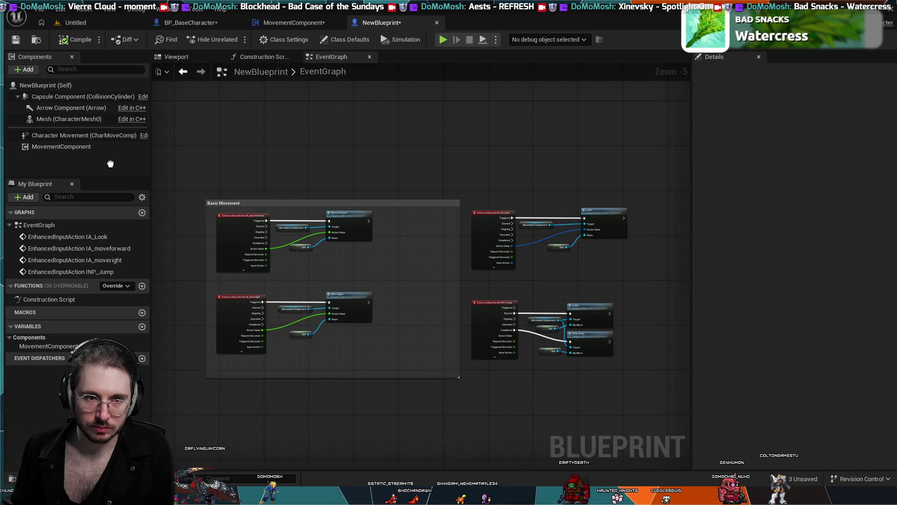
{"action": "key", "text": "ctrl+space"}
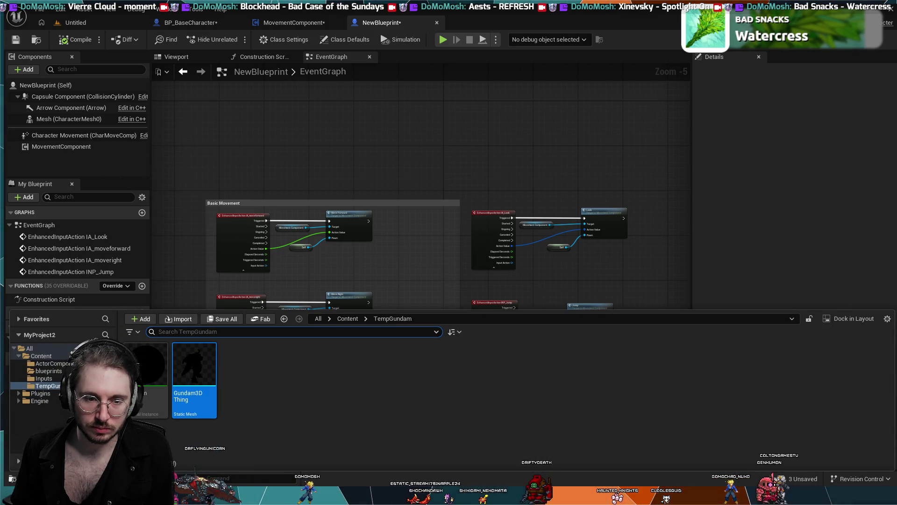
{"action": "left_click", "coordinate": [54, 372]}
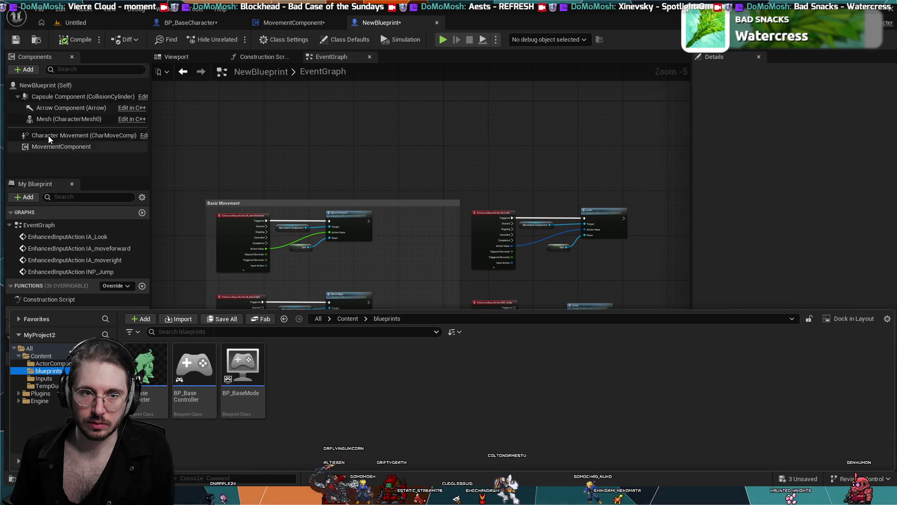
{"action": "left_click", "coordinate": [55, 120]}
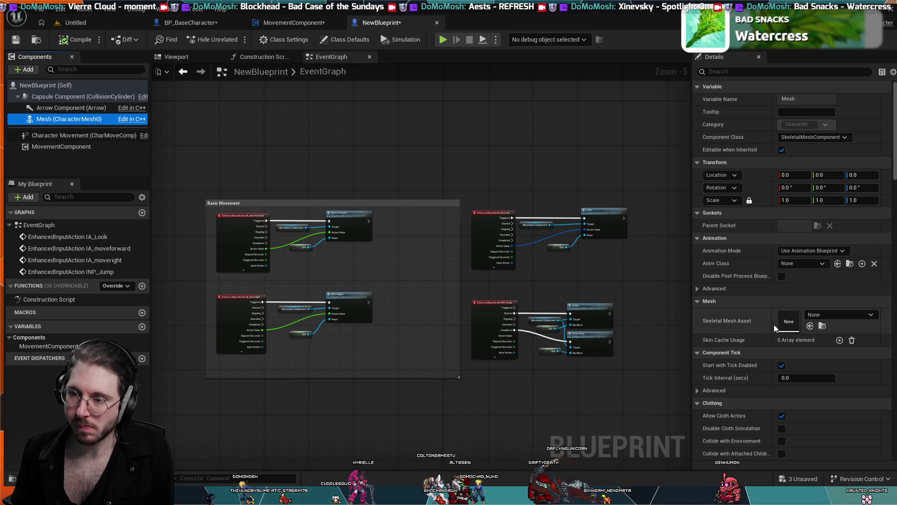
Set the mesh's Skeletal Mesh Asset to TutorialTPP, compile, and view the mannequin in the Viewport.
{"action": "left_click", "coordinate": [754, 322]}
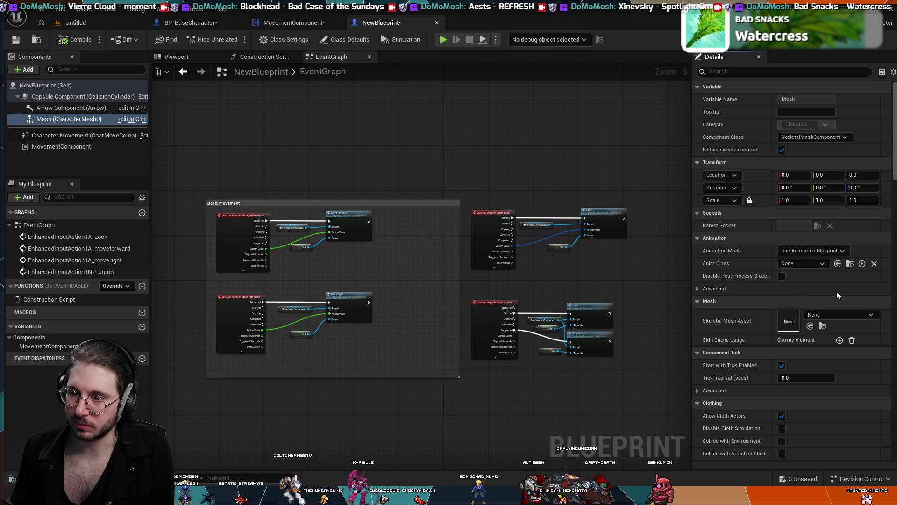
{"action": "left_click", "coordinate": [810, 326]}
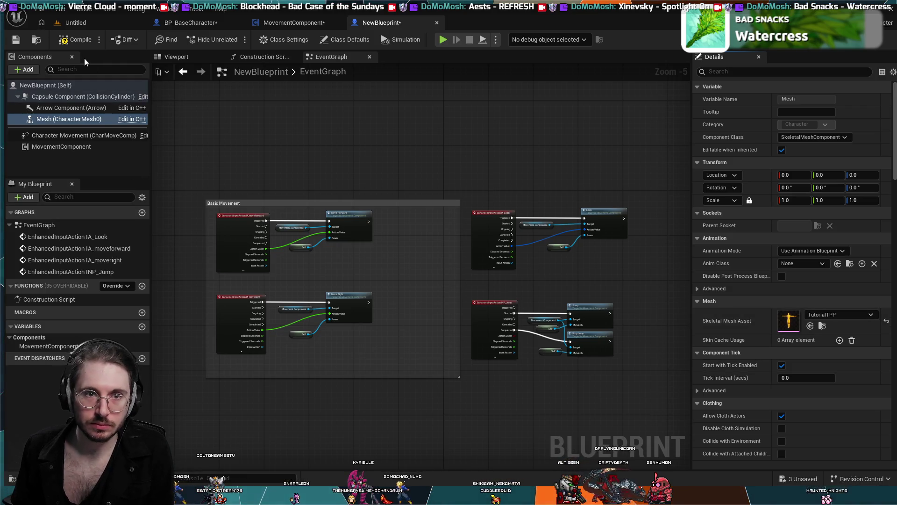
{"action": "left_click", "coordinate": [79, 44]}
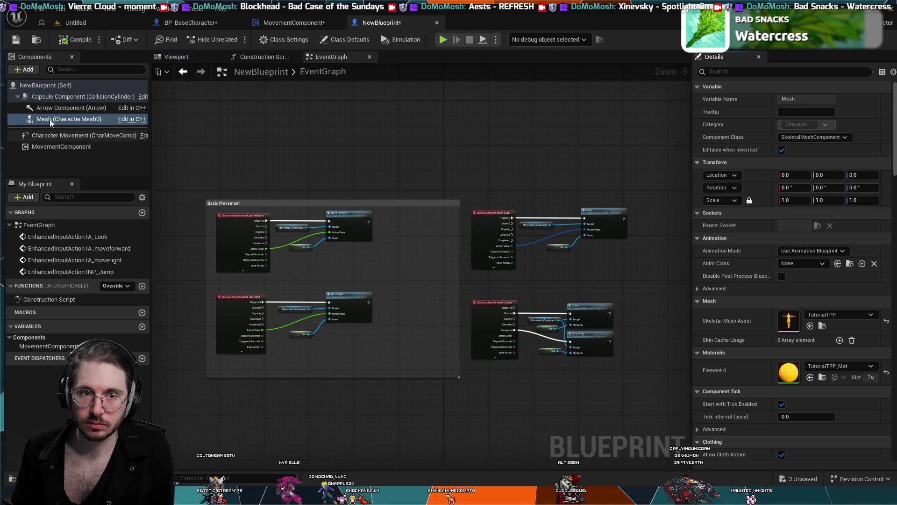
{"action": "left_click", "coordinate": [204, 58]}
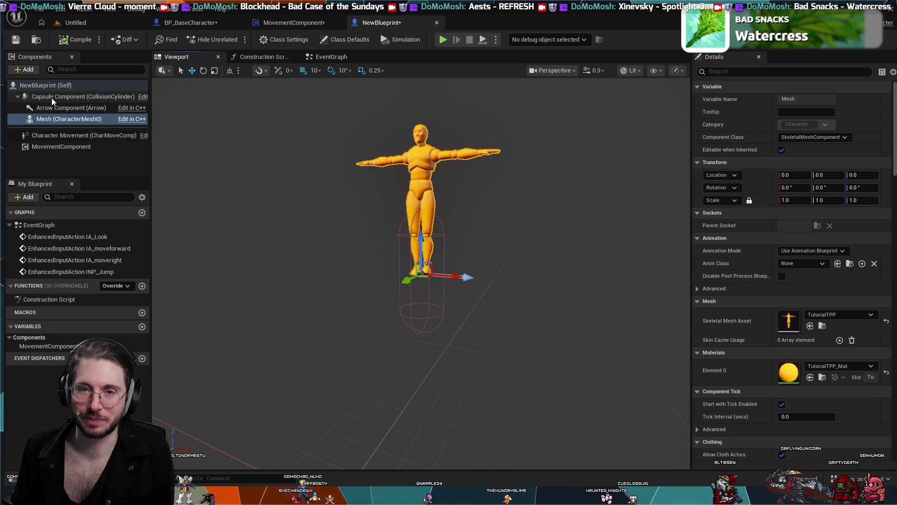
{"action": "left_click", "coordinate": [281, 26]}
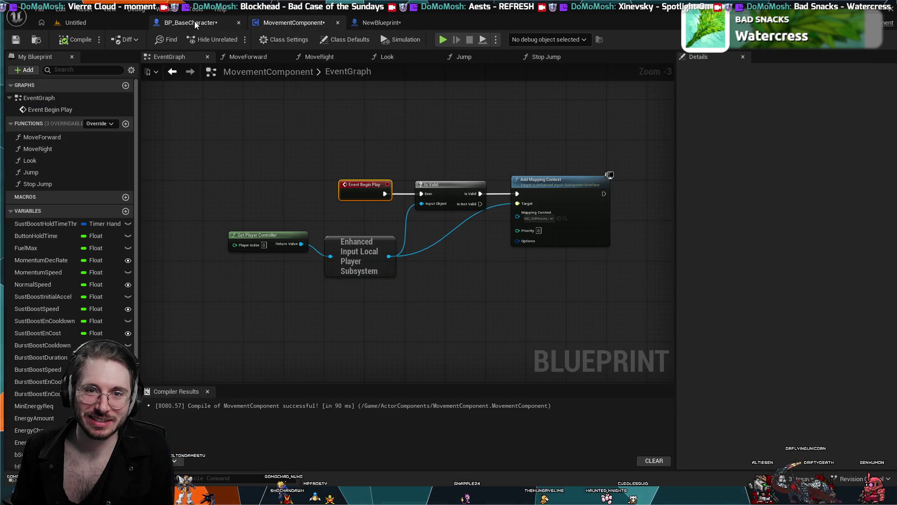
{"action": "left_click", "coordinate": [194, 22]}
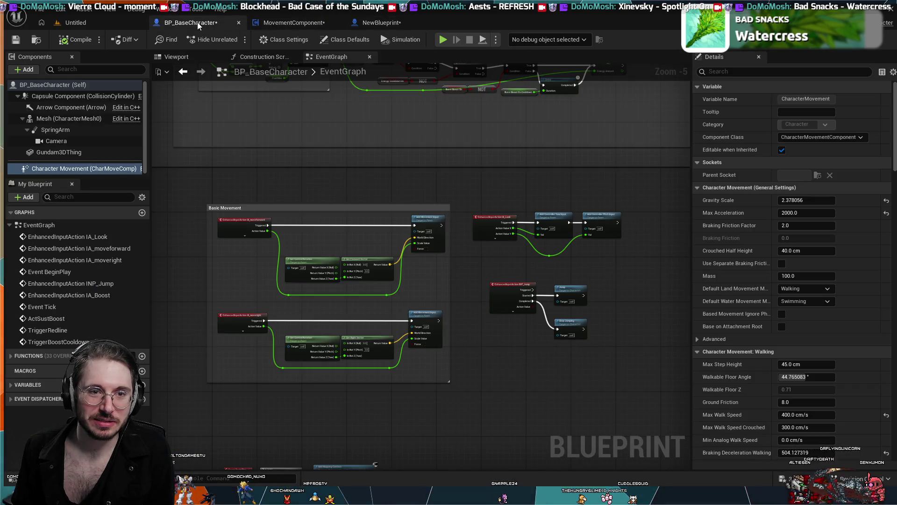
{"action": "left_click", "coordinate": [63, 131]}
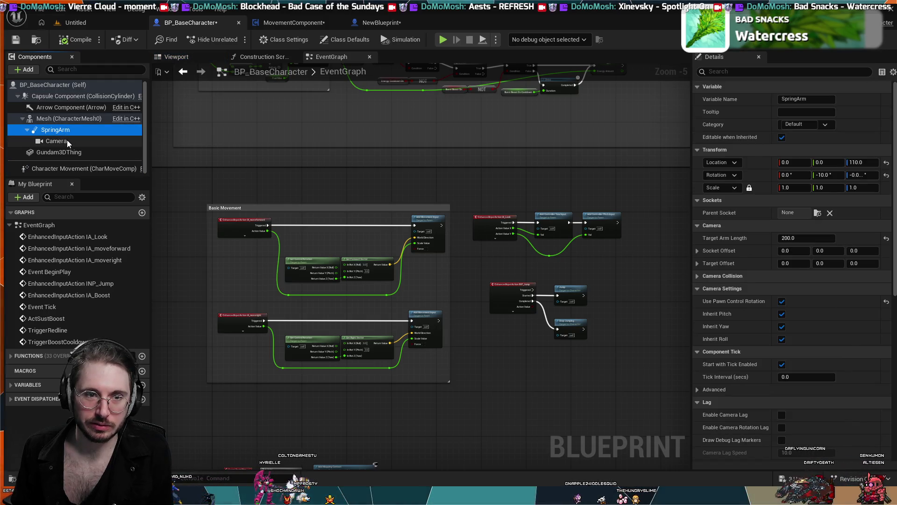
{"action": "left_click", "coordinate": [67, 139], "text": "ctrl"}
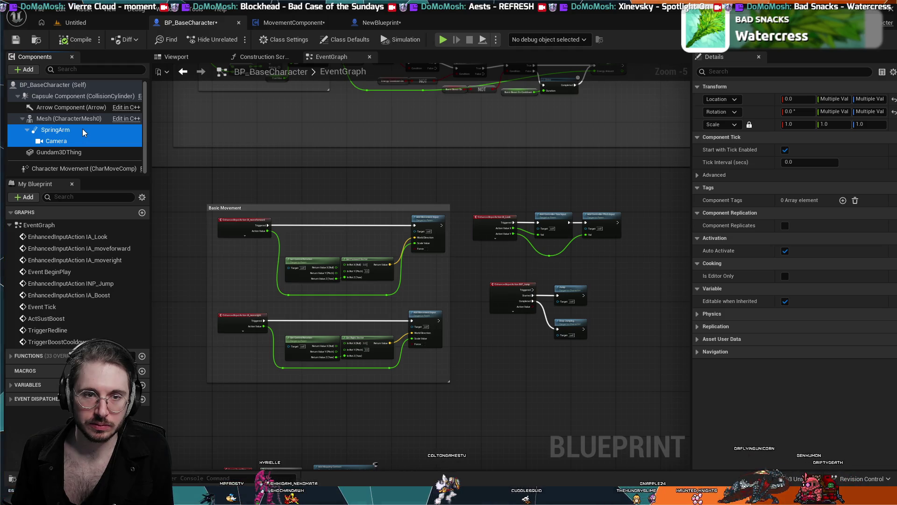
{"action": "left_click", "coordinate": [293, 24]}
{"action": "left_click", "coordinate": [376, 25]}
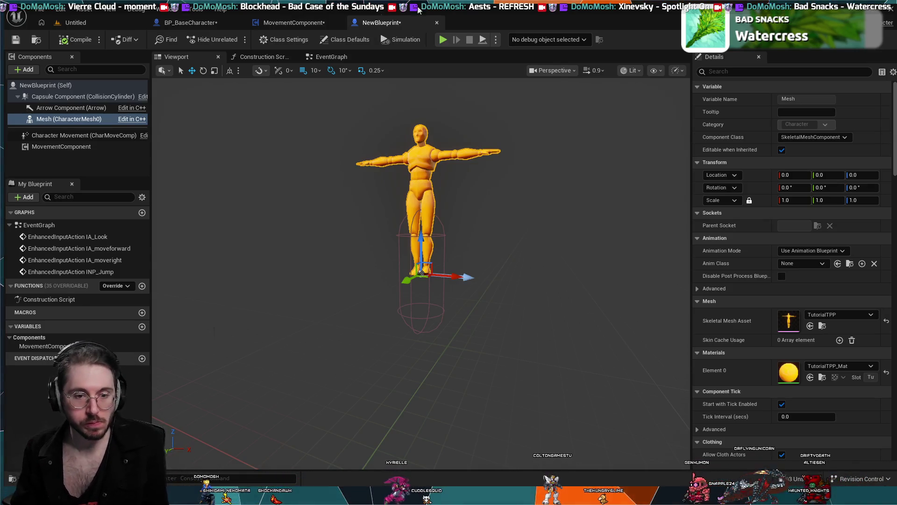
Duplicate BP_BaseCharacter in the blueprints folder and name the copy 'test'.
{"action": "key", "text": "ctrl+space"}
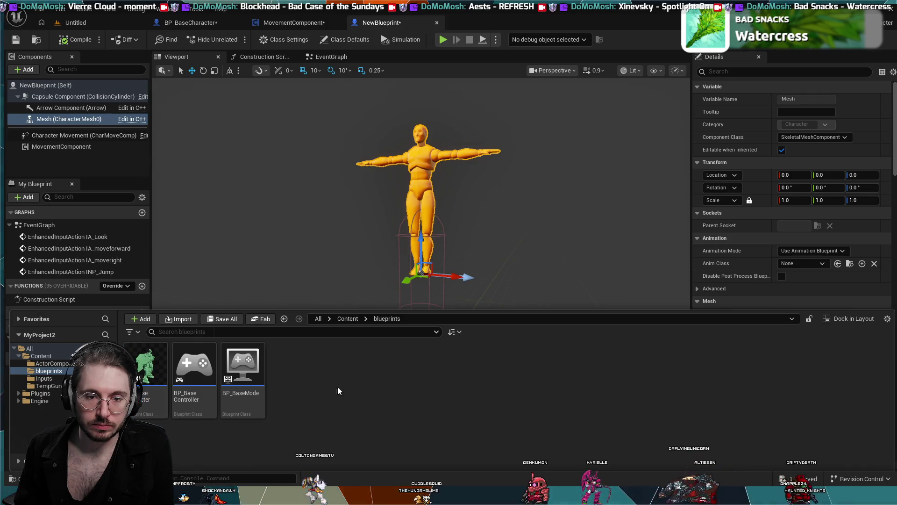
{"action": "left_click", "coordinate": [155, 369]}
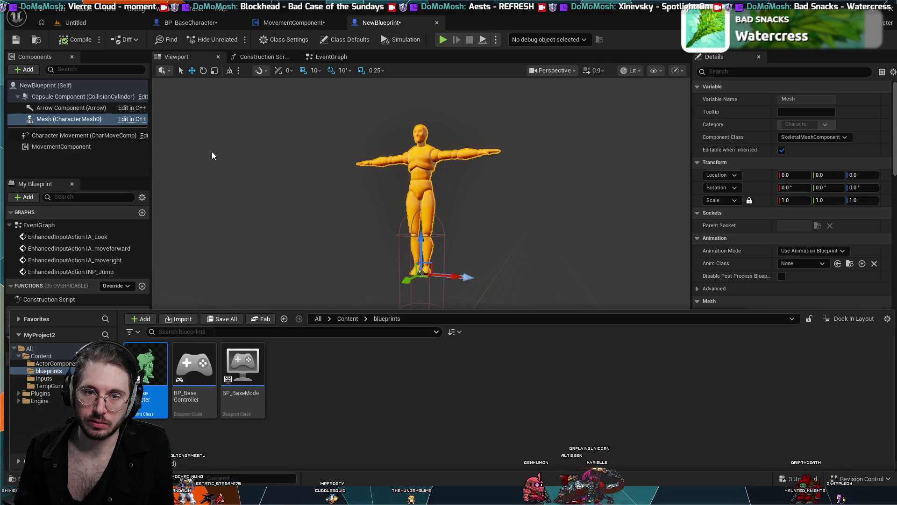
{"action": "key", "text": "ctrl+d"}
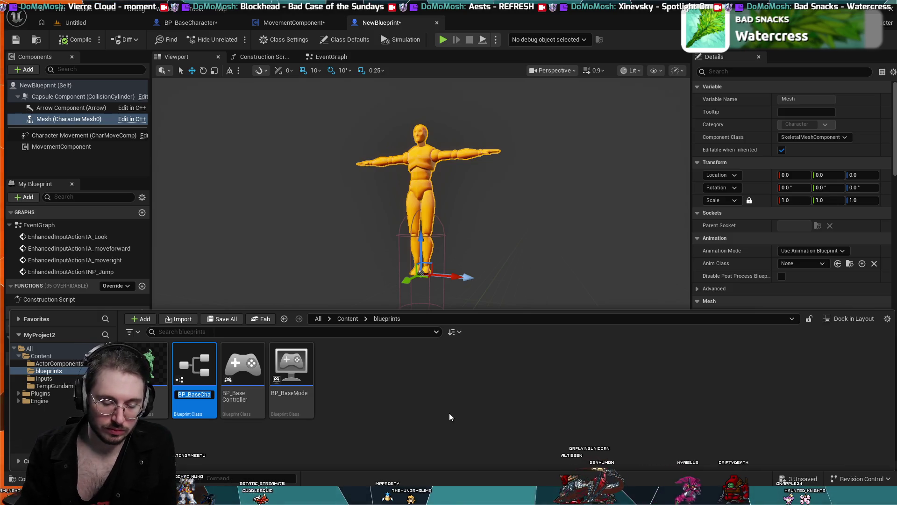
{"action": "type", "text": "test"}
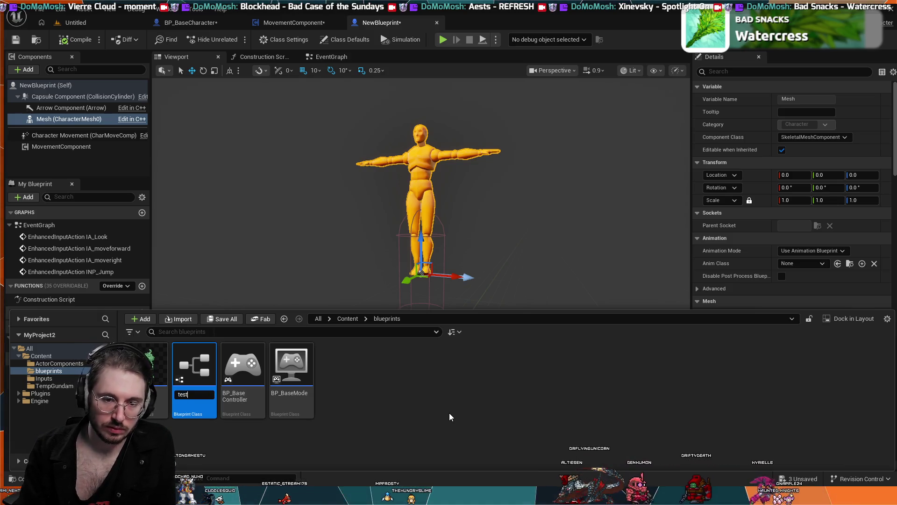
{"action": "key", "text": "Return"}
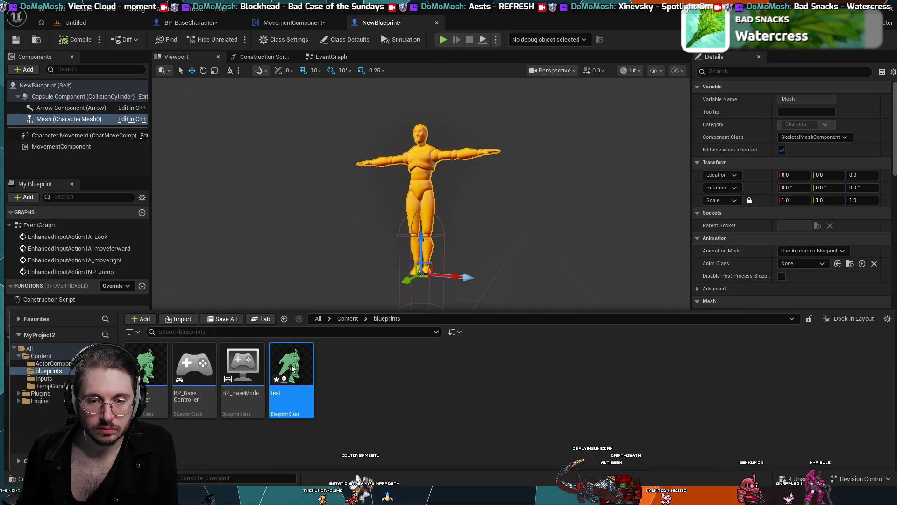
Open the test blueprint and delete every node in its EventGraph.
{"action": "double_click", "coordinate": [292, 369]}
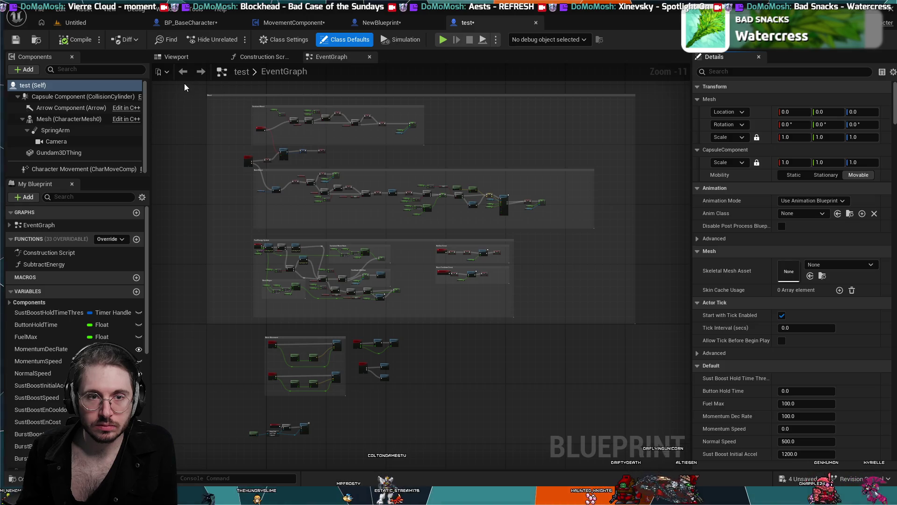
{"action": "mouse_move", "coordinate": [189, 89]}
{"action": "left_mouse_down"}
{"action": "mouse_move", "coordinate": [318, 304]}
{"action": "mouse_move", "coordinate": [475, 441]}
{"action": "mouse_move", "coordinate": [537, 366]}
{"action": "left_mouse_up"}
{"action": "key", "text": "Delete"}
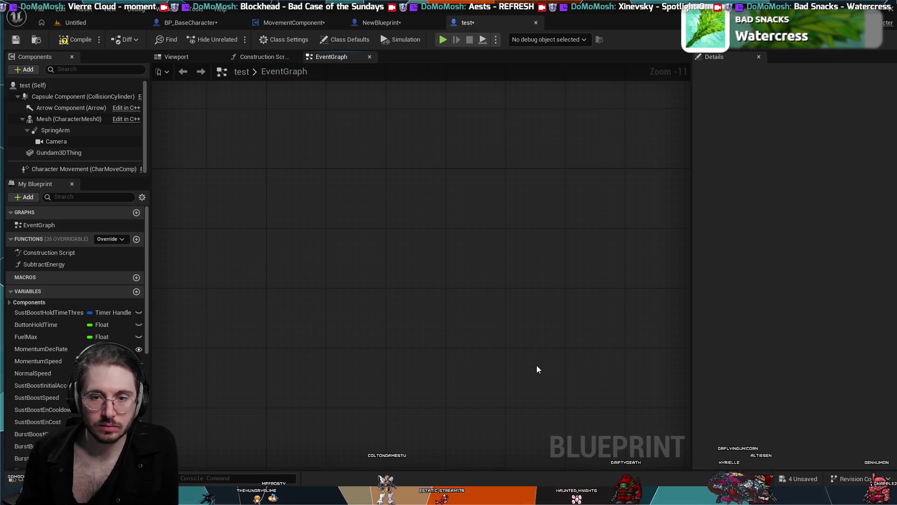
{"action": "scroll", "coordinate": [472, 338], "scroll_direction": "up", "scroll_amount": 3}
{"action": "scroll", "coordinate": [430, 287], "scroll_direction": "down", "scroll_amount": 4}
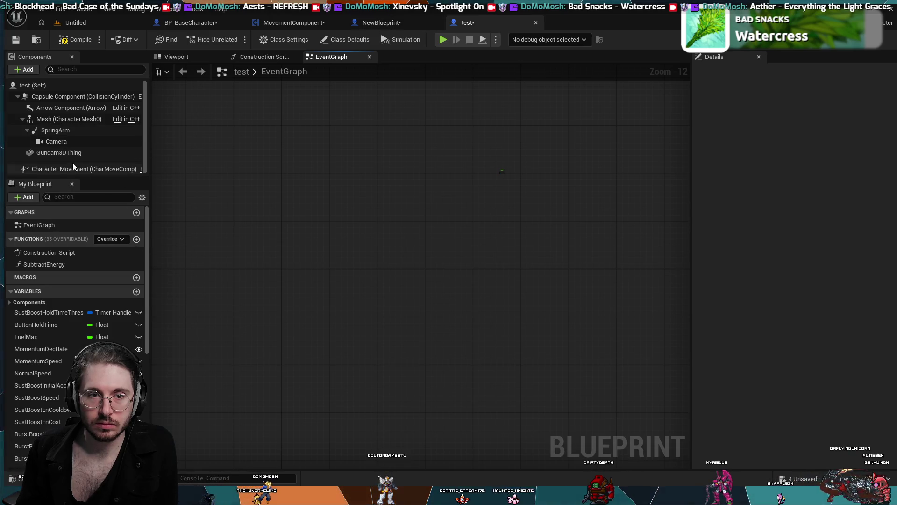
Add MovementComponent from ActorComponents to test's Components, then return to the Untitled level.
{"action": "key", "text": "ctrl+space"}
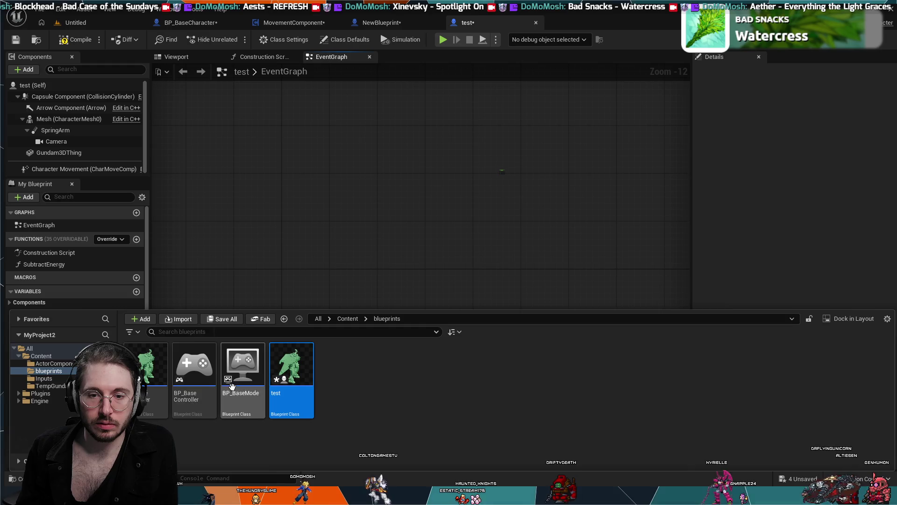
{"action": "left_click", "coordinate": [52, 380]}
{"action": "mouse_move", "coordinate": [159, 376]}
{"action": "left_mouse_down"}
{"action": "mouse_move", "coordinate": [70, 141]}
{"action": "mouse_move", "coordinate": [80, 176]}
{"action": "left_mouse_up"}
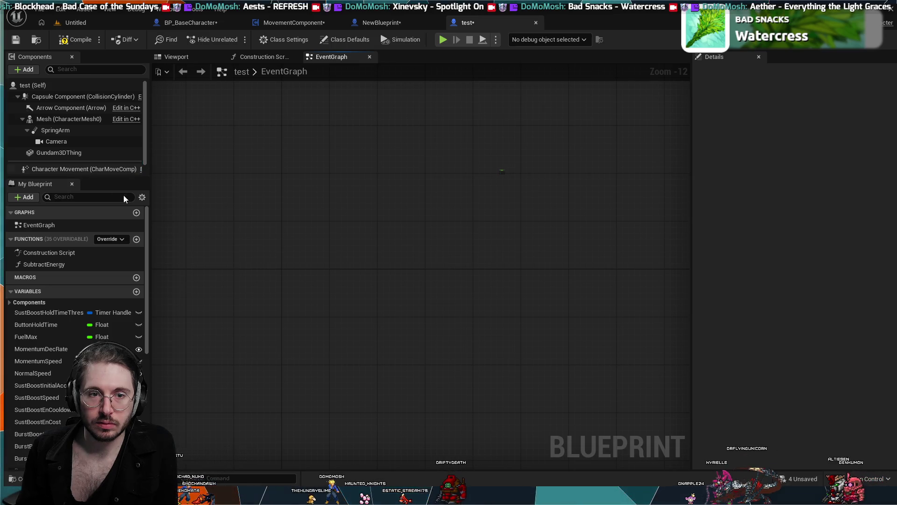
{"action": "scroll", "coordinate": [147, 156], "scroll_direction": "down", "scroll_amount": 1}
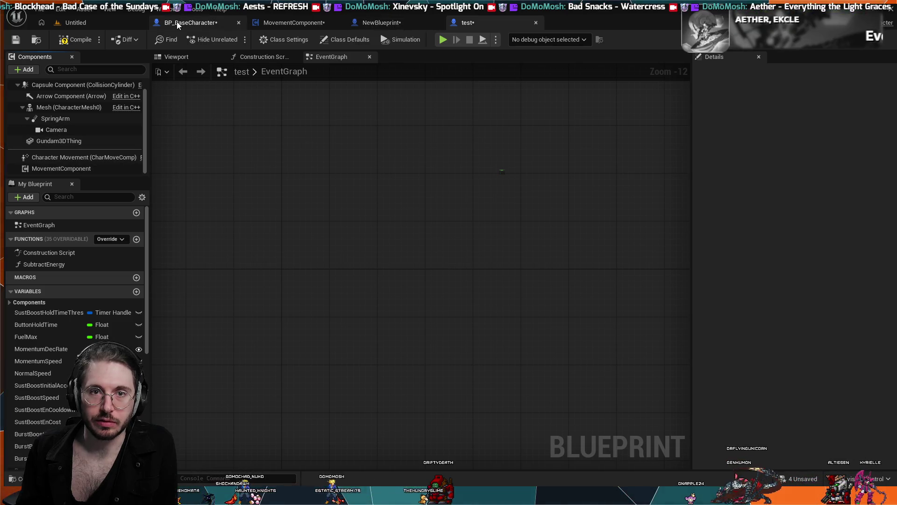
{"action": "left_click", "coordinate": [75, 23]}
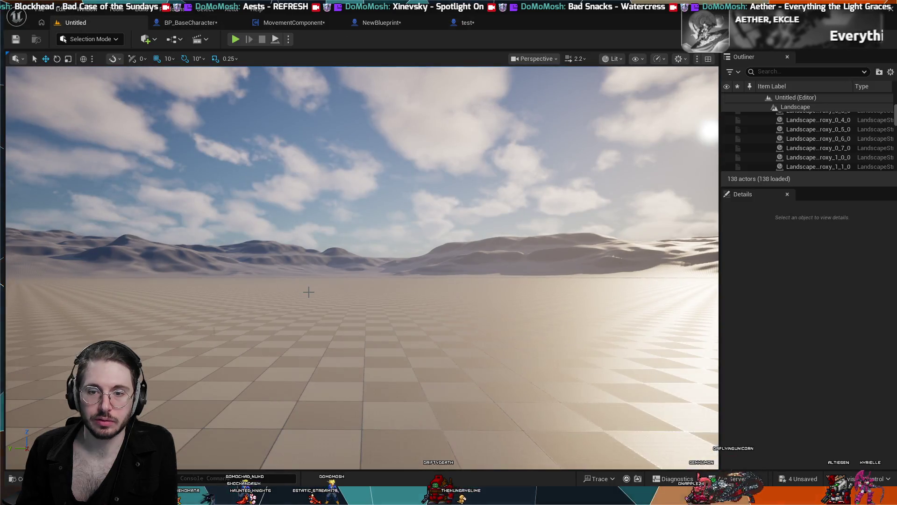